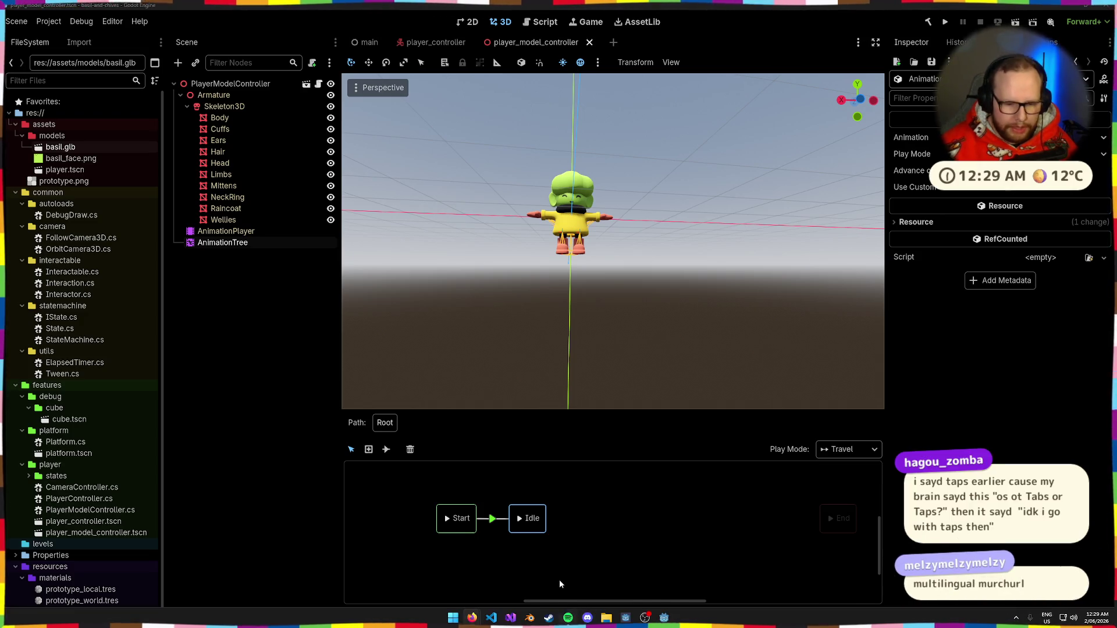
Bring the Firefox window with the 'Using AnimationTree' docs in front of the Godot editor.
mouse_move(484, 619)
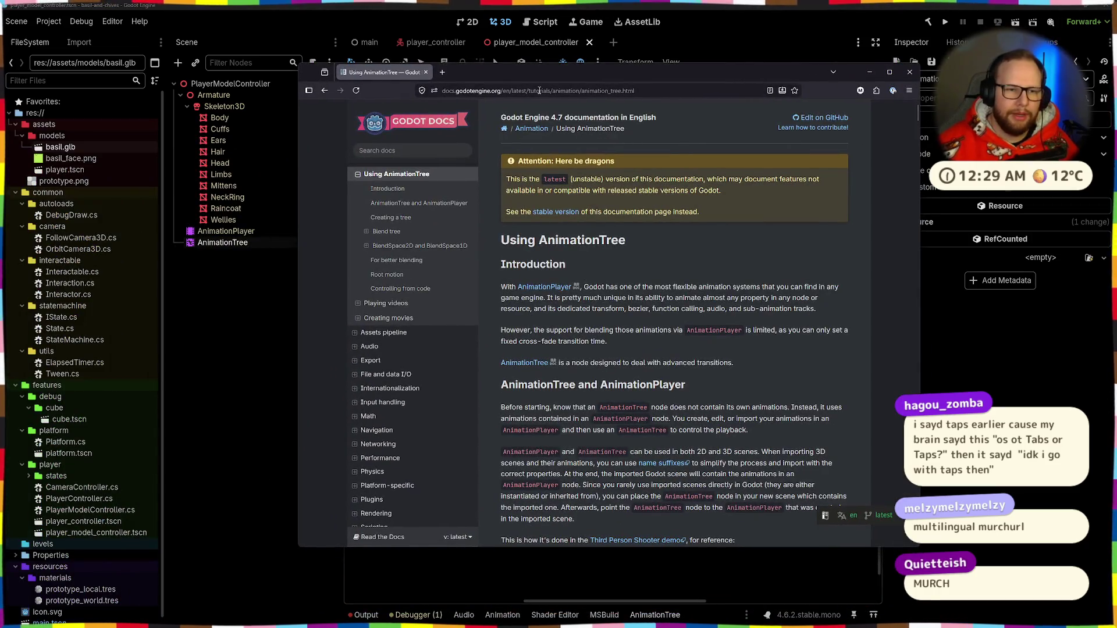
Snap the docs window to the right half and fill the left half with the Godot editor.
drag(530, 76, 1116, 75)
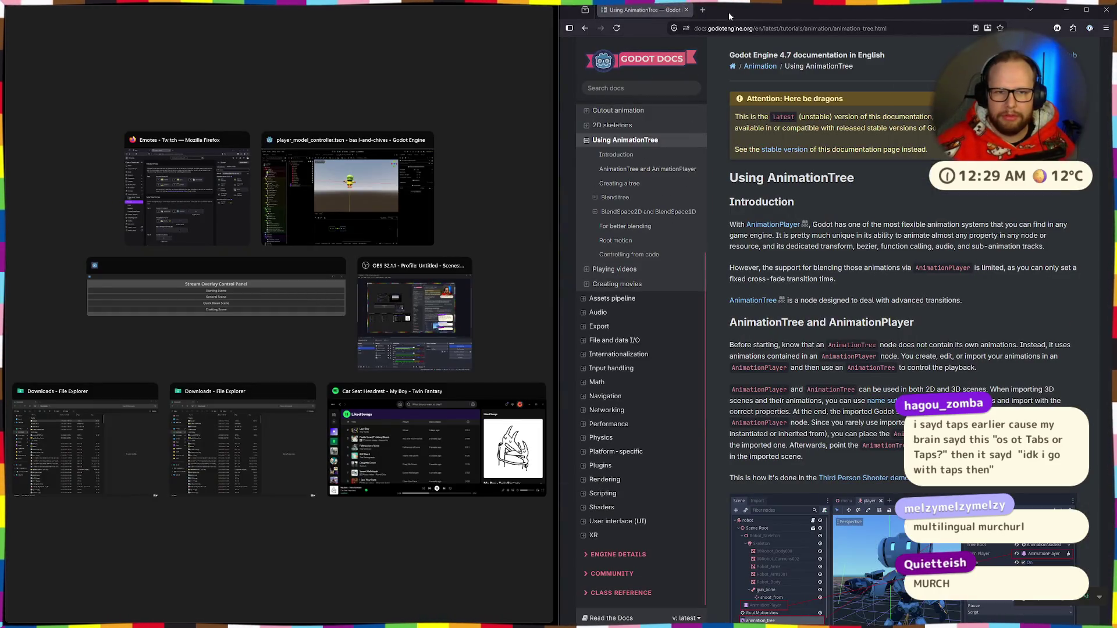
click(728, 12)
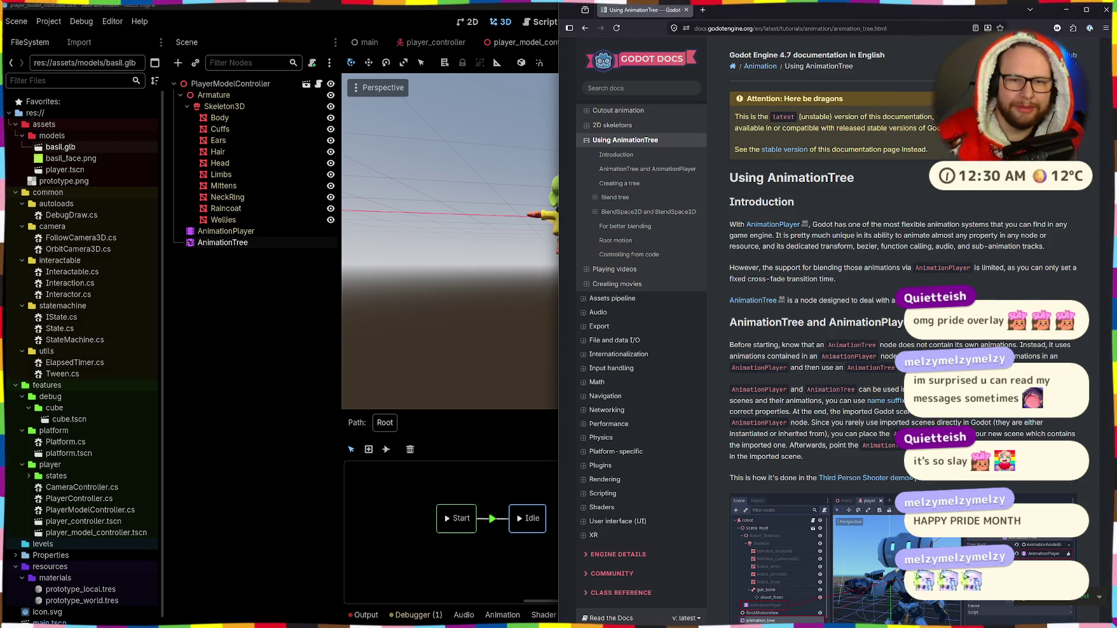
scroll(641, 349, up, 1)
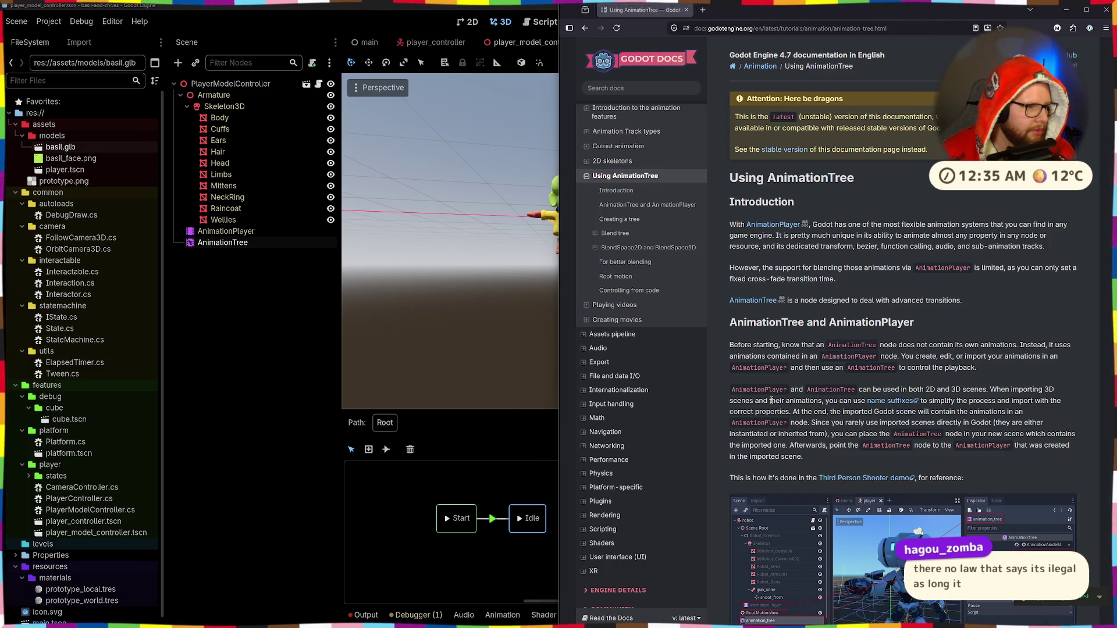
scroll(772, 401, down, 1)
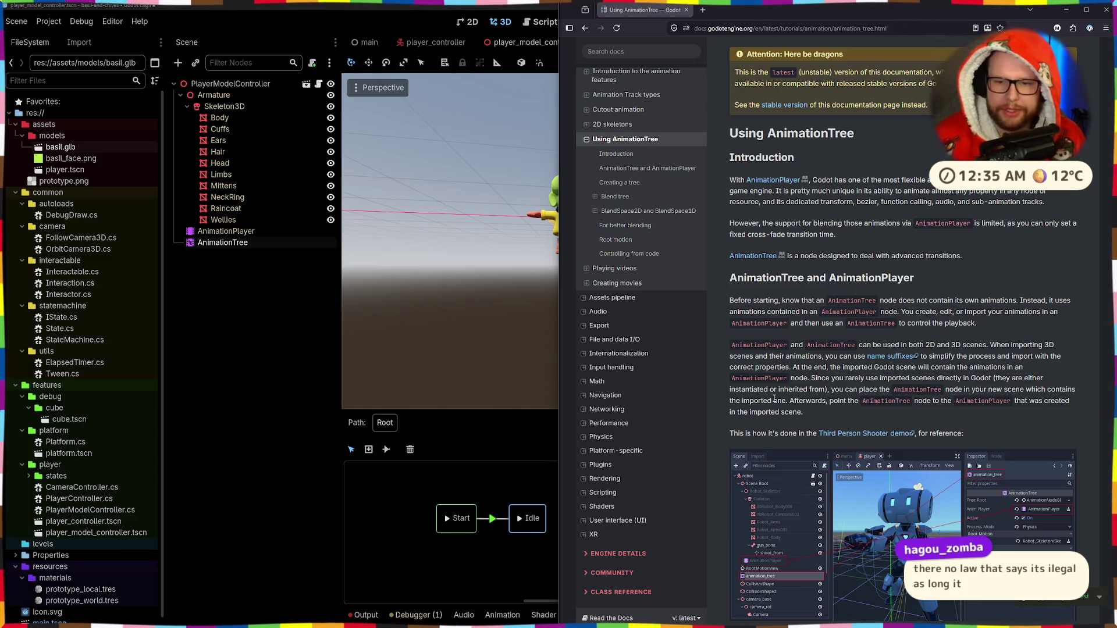
Scroll the Using AnimationTree page and open its 'name suffixes' link in a new tab.
scroll(888, 352, down, 1)
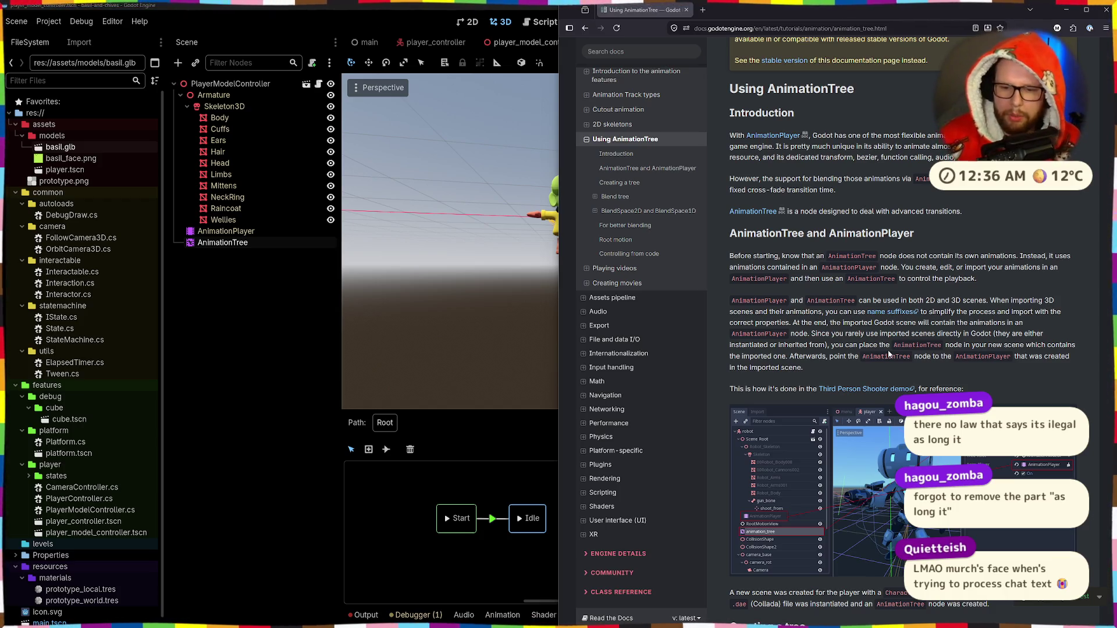
middle_click(891, 312)
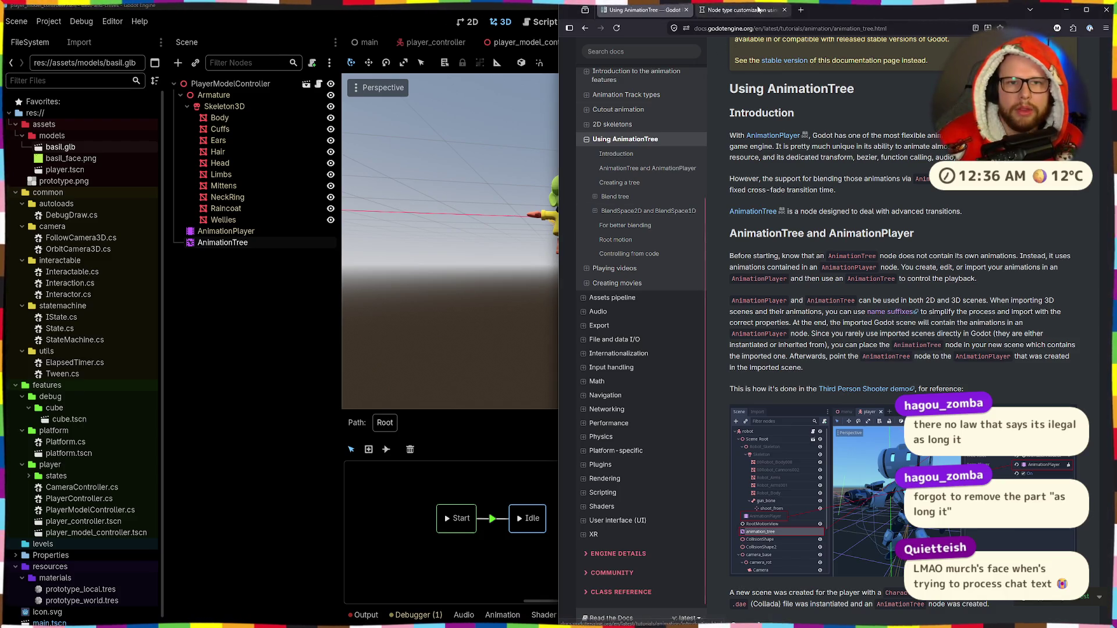
Read the Animation loop (-loop, -cycle) section on the Node type customization page.
click(741, 10)
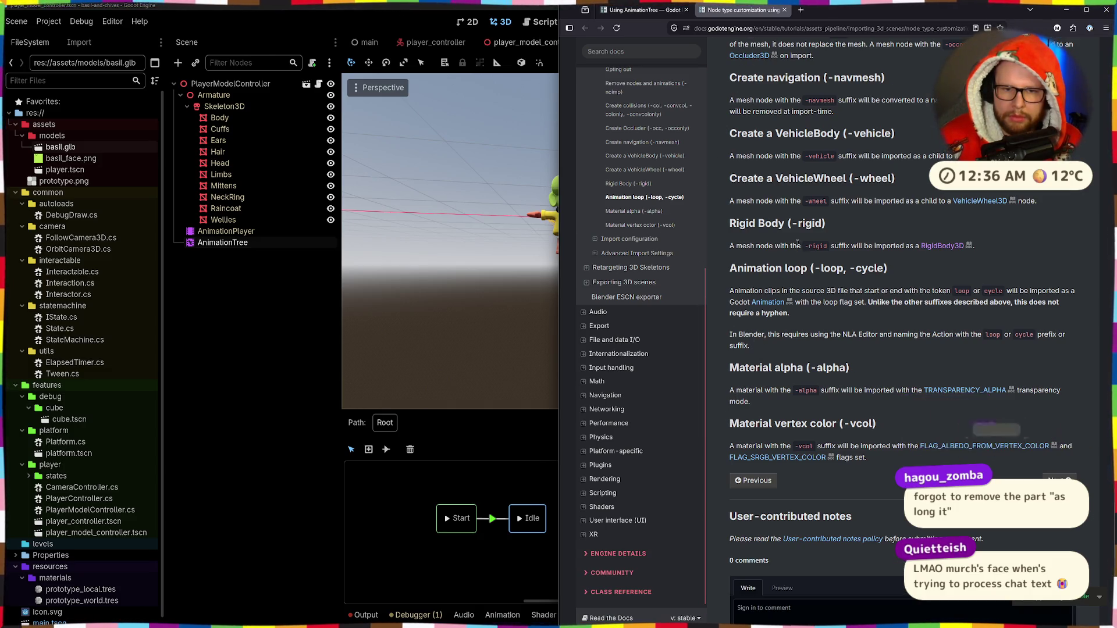
mouse_move(745, 268)
mouse_down()
mouse_move(876, 291)
mouse_move(878, 268)
mouse_move(817, 270)
mouse_up()
double_click(878, 268)
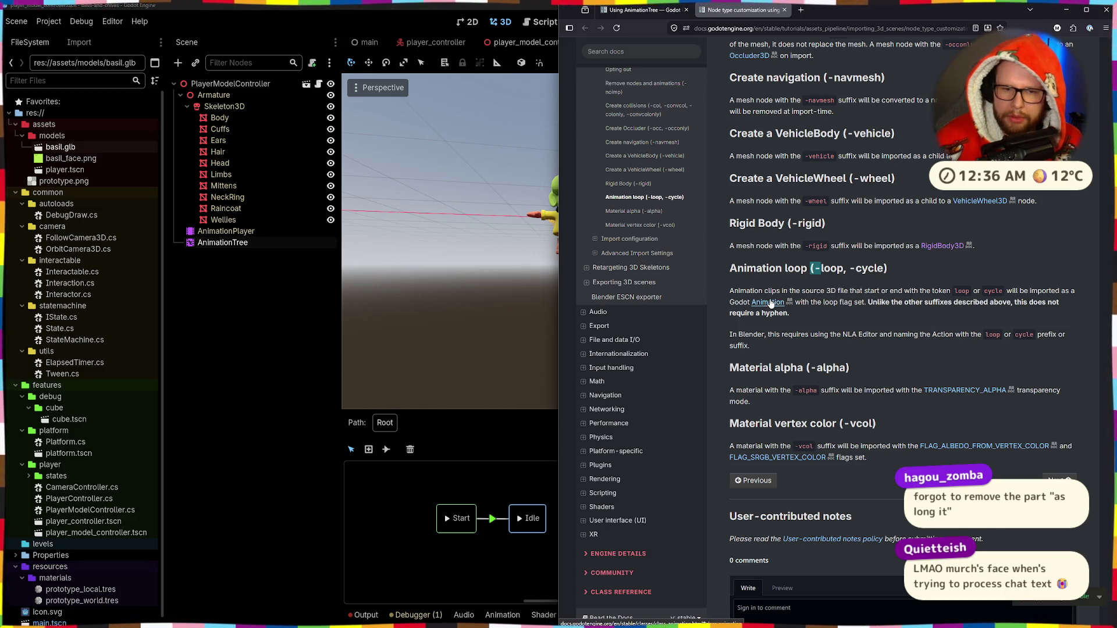
mouse_move(729, 294)
mouse_down()
mouse_move(826, 304)
mouse_move(930, 294)
mouse_move(889, 294)
mouse_up()
click(908, 299)
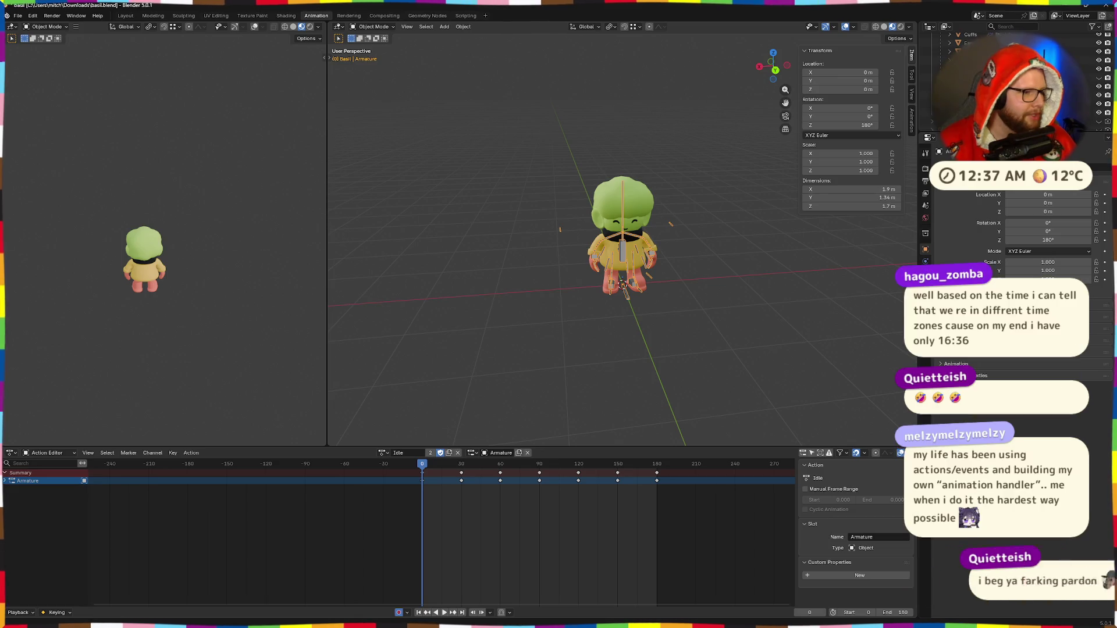
Save basil.blend with Ctrl+S.
key(ctrl+s)
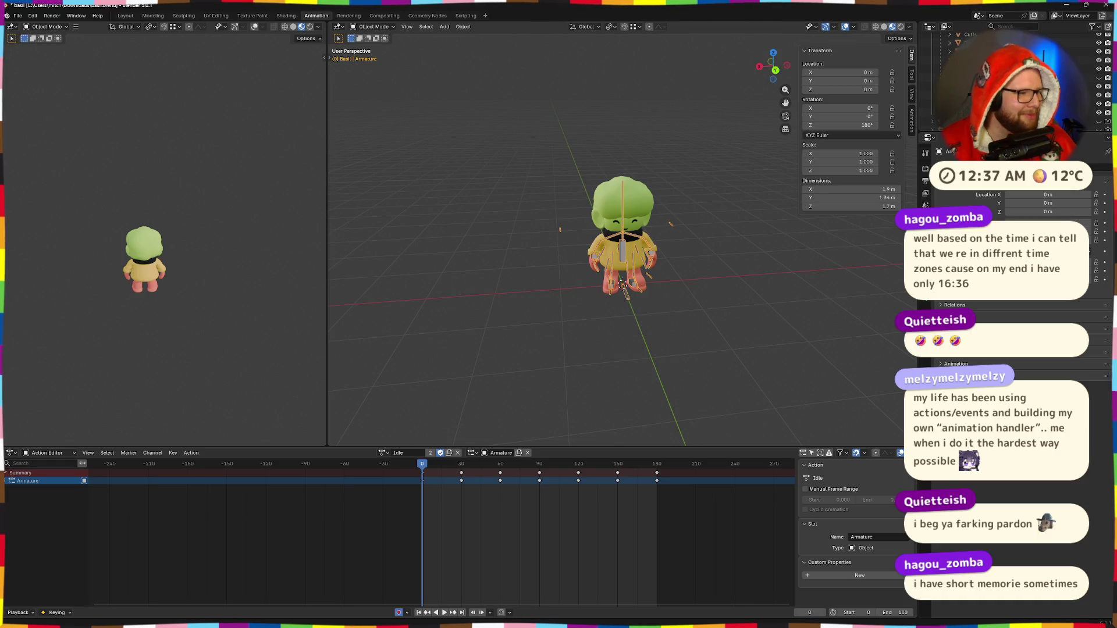
key(ctrl+s)
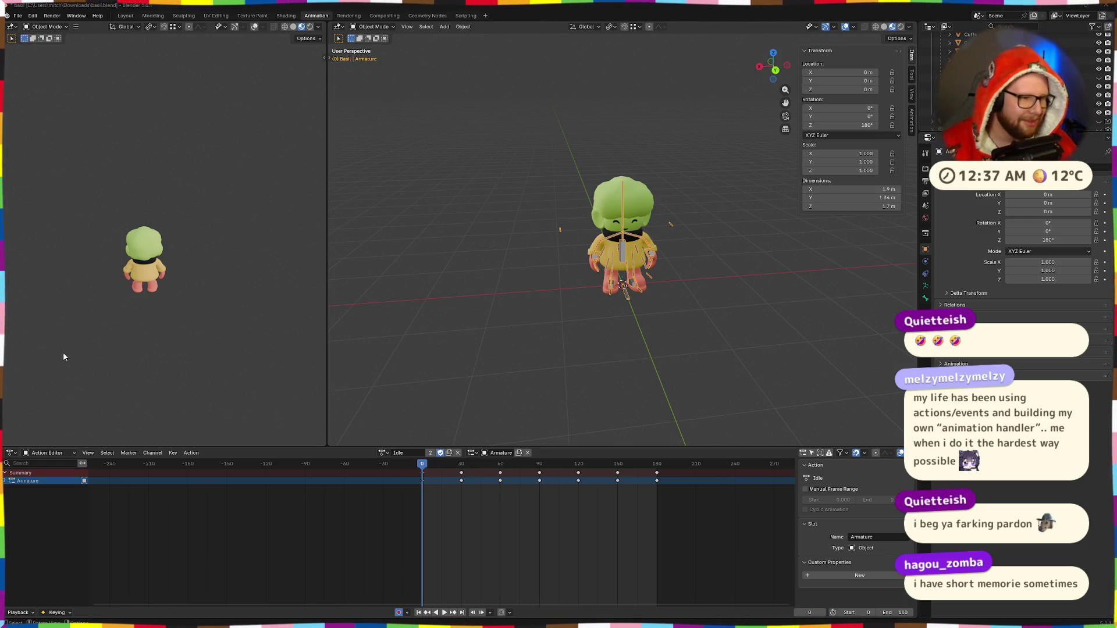
Rename the Idle action to idle-loop.
click(409, 453)
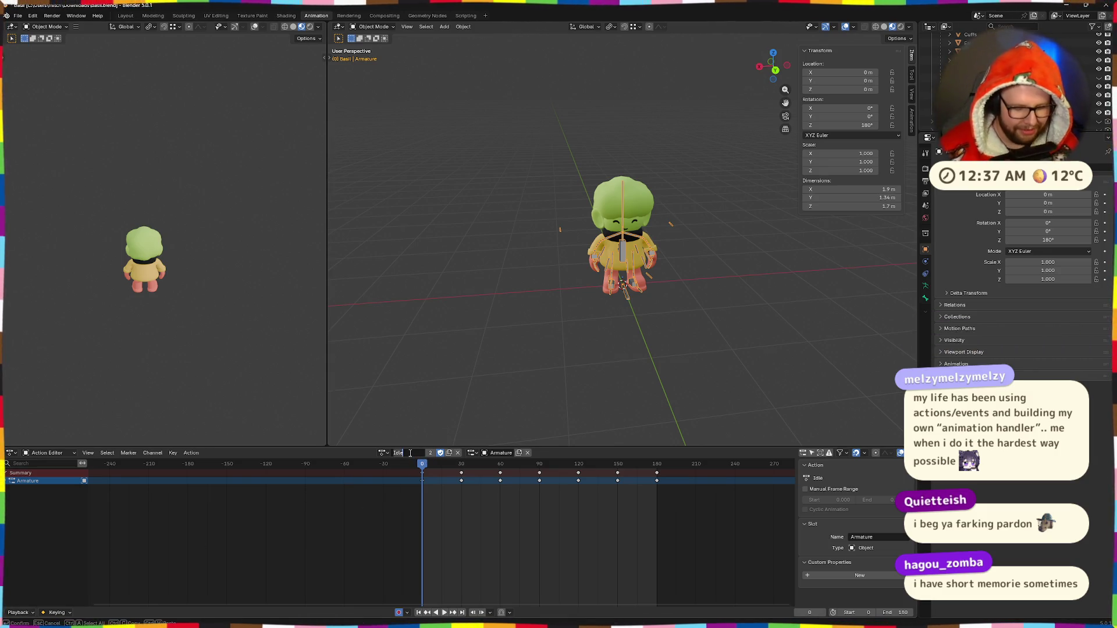
text(idle-)
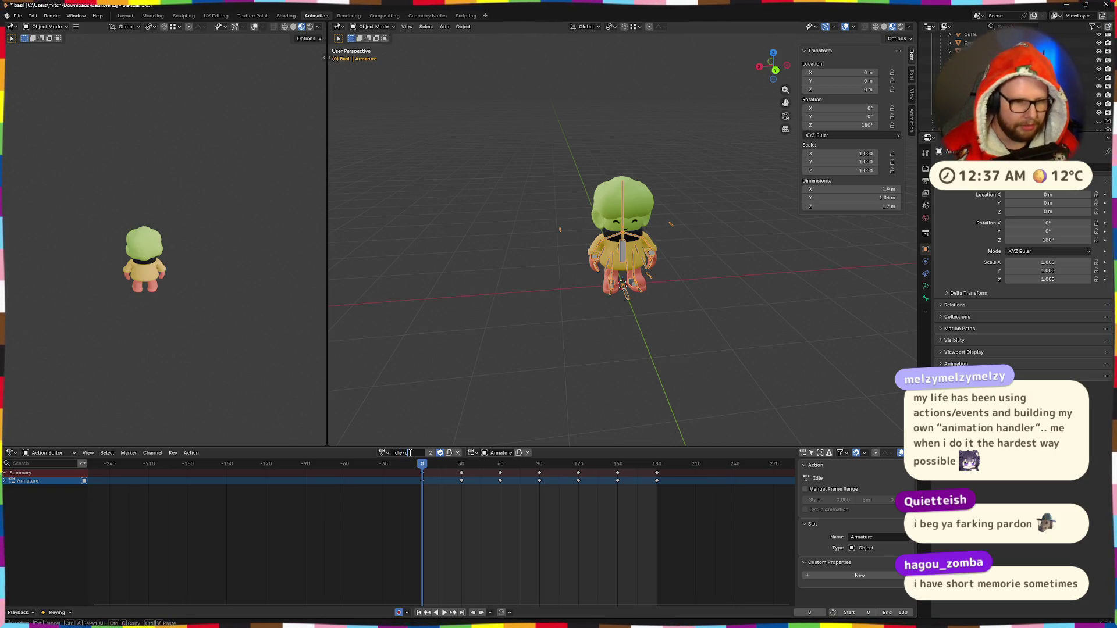
text(loop)
key(Return)
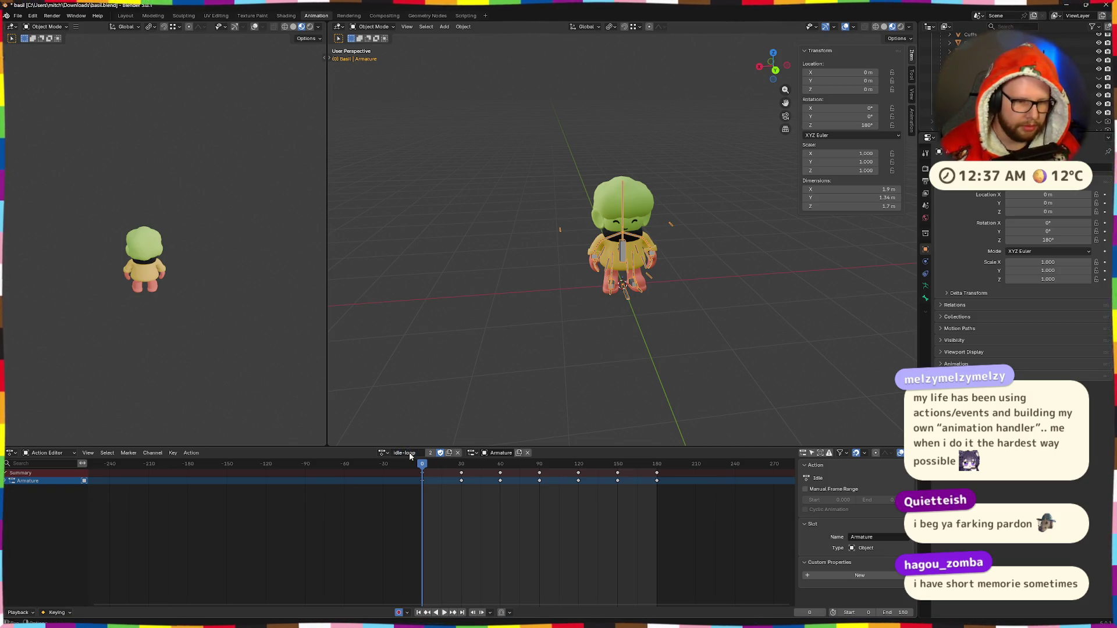
Switch the Action Editor to the Run action and rename it run-loop.
click(383, 453)
click(387, 472)
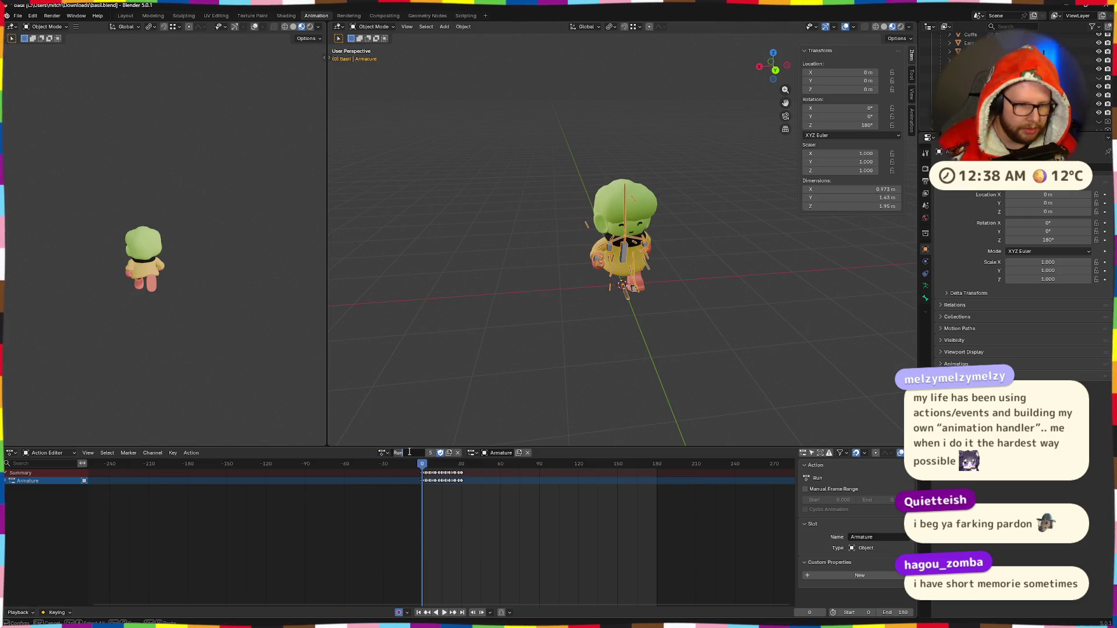
double_click(407, 452)
text(run-loop)
key(Return)
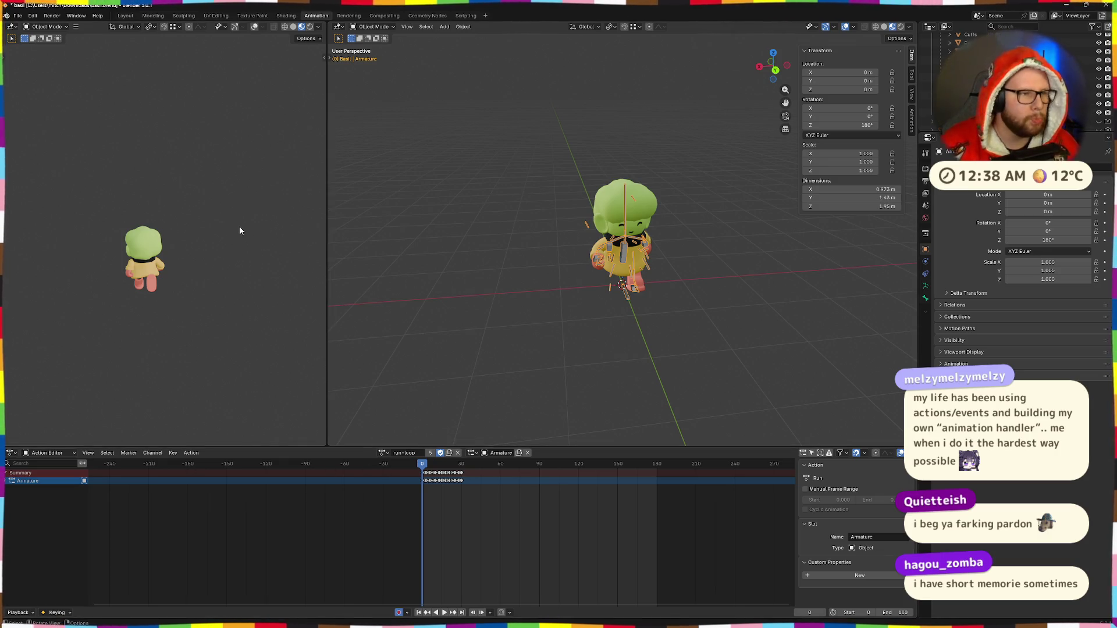
click(16, 18)
Export the model as basil.glb in glTF 2.0 format and switch to the Godot desktop.
mouse_move(35, 148)
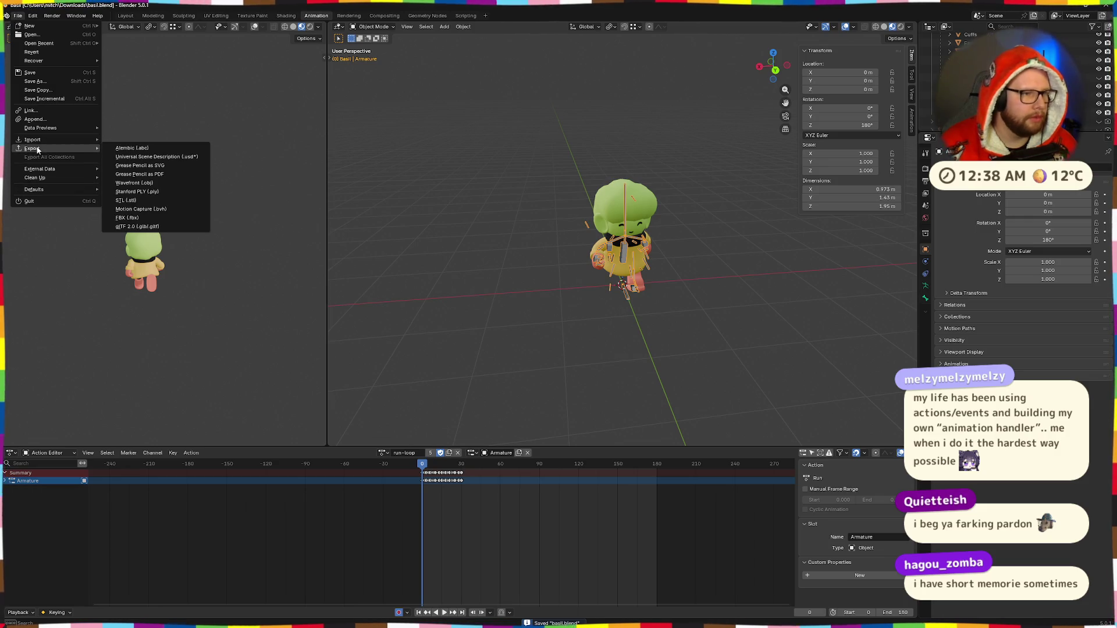
click(137, 227)
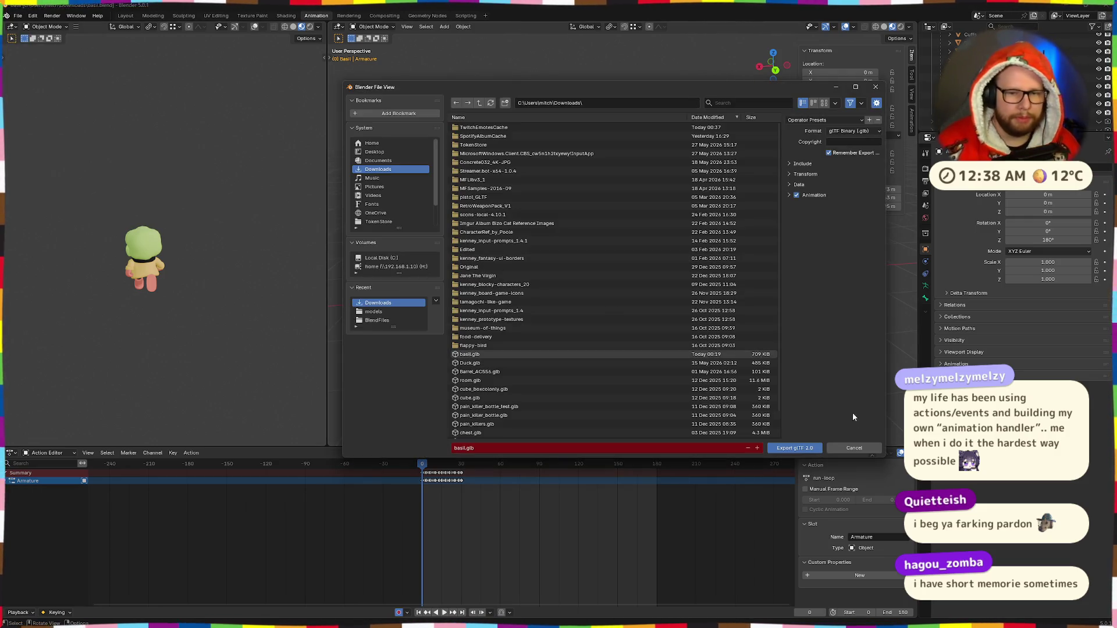
click(799, 450)
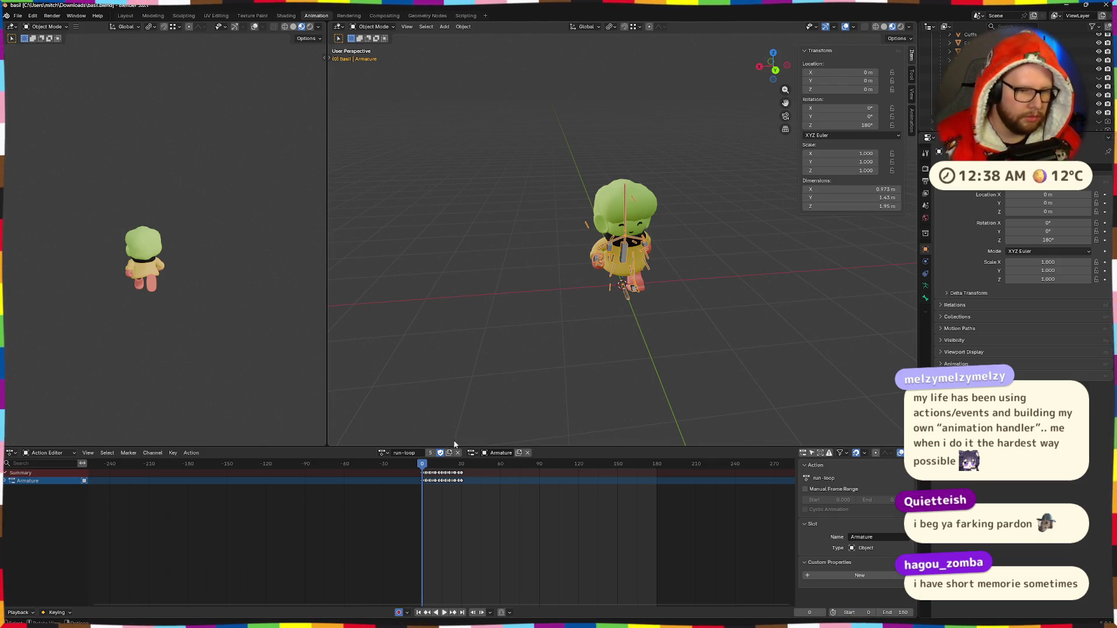
click(402, 454)
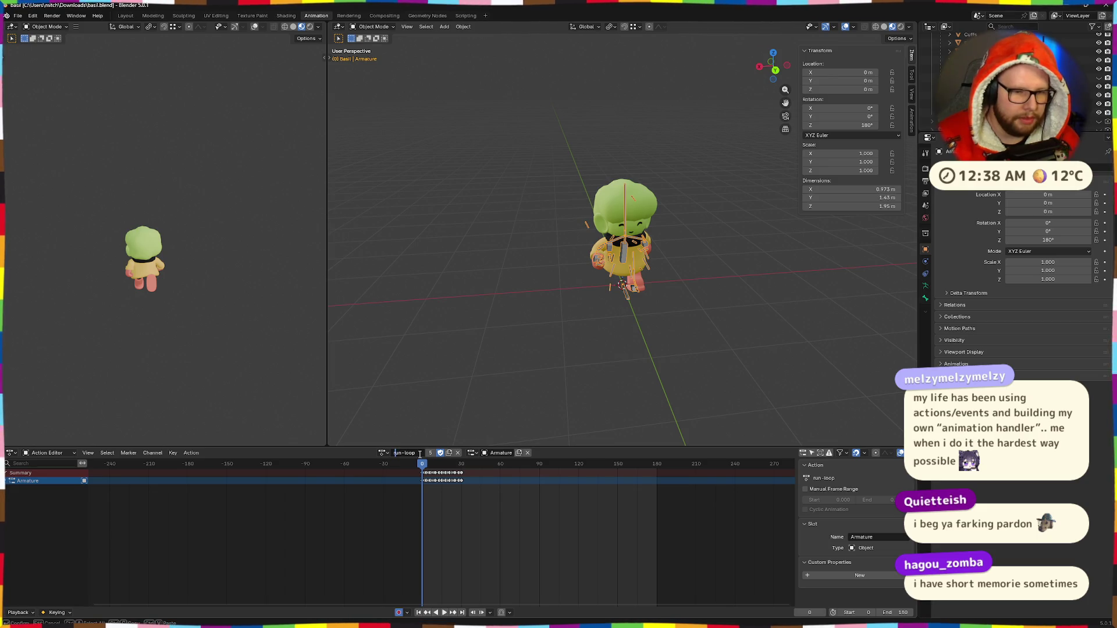
key(ctrl+super+Right)
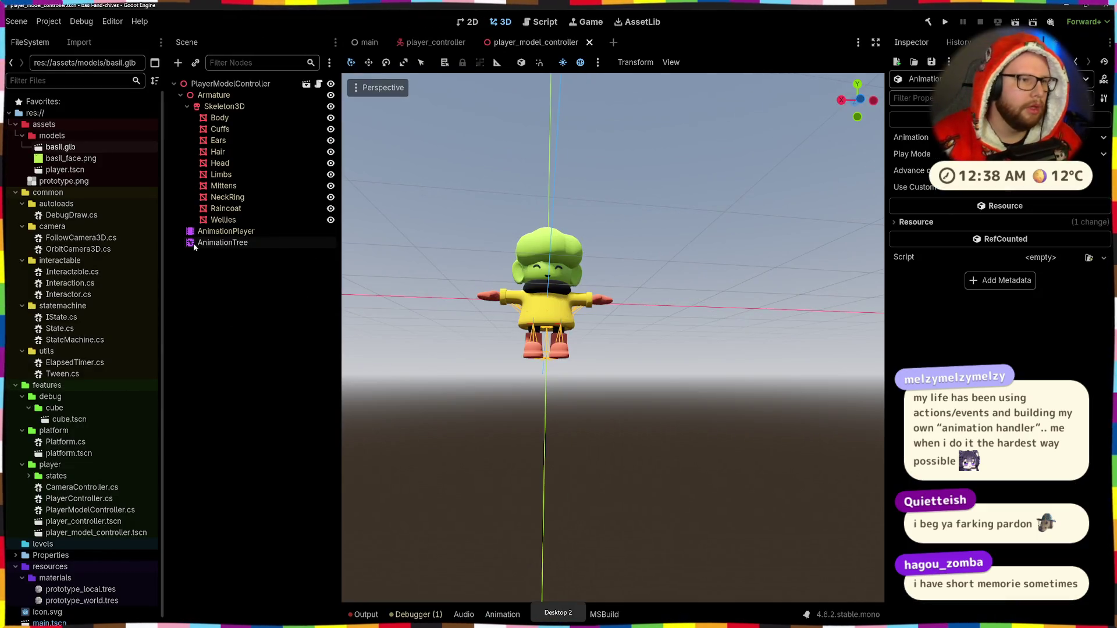
Bring the Downloads folder window to the front.
key(super)
key(alt+Tab)
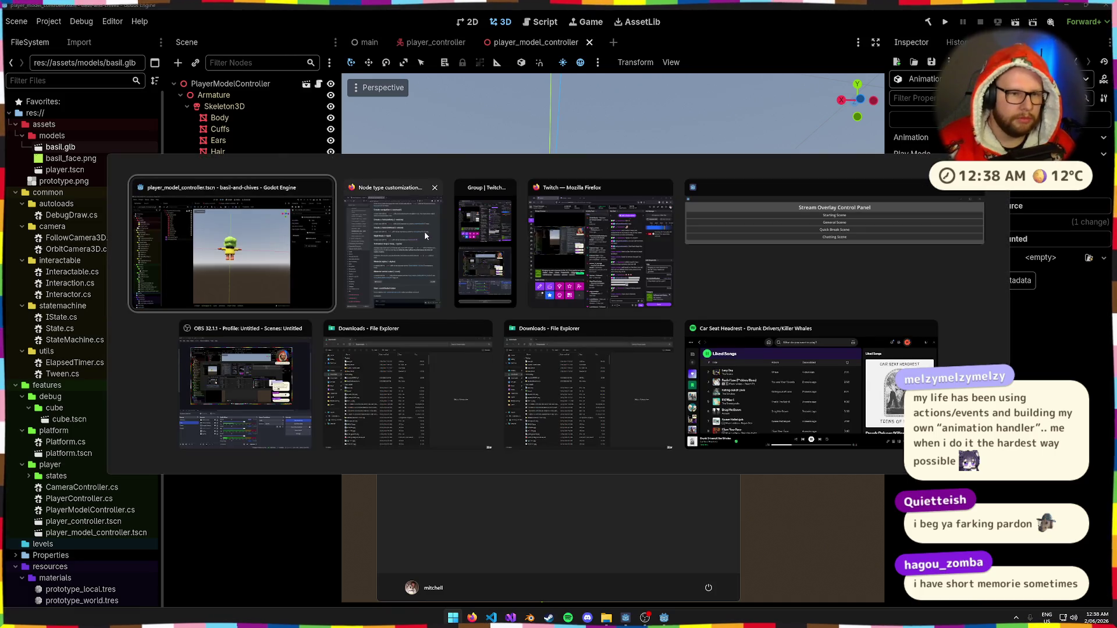
click(413, 373)
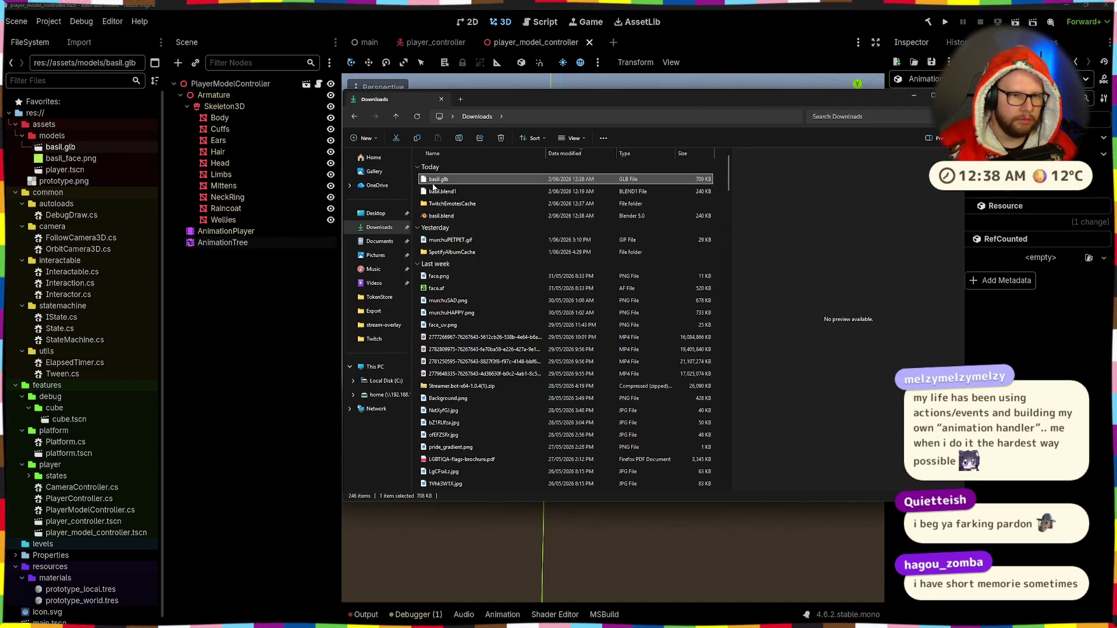
Reimport basil.glb from res://assets/models, then reopen its Advanced Import Settings.
click(49, 139)
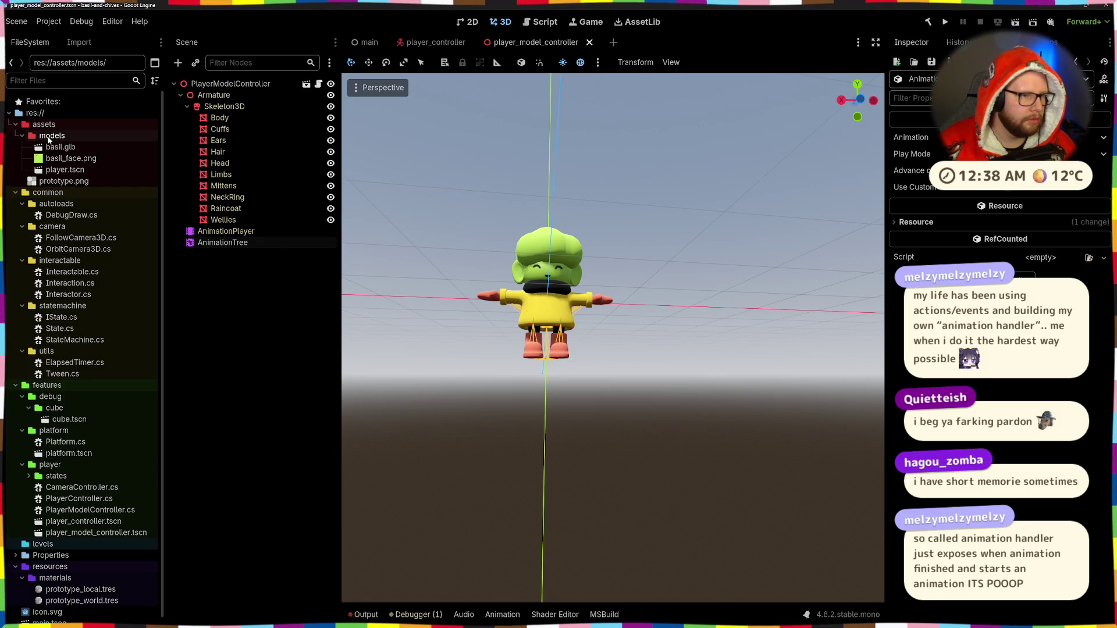
double_click(59, 147)
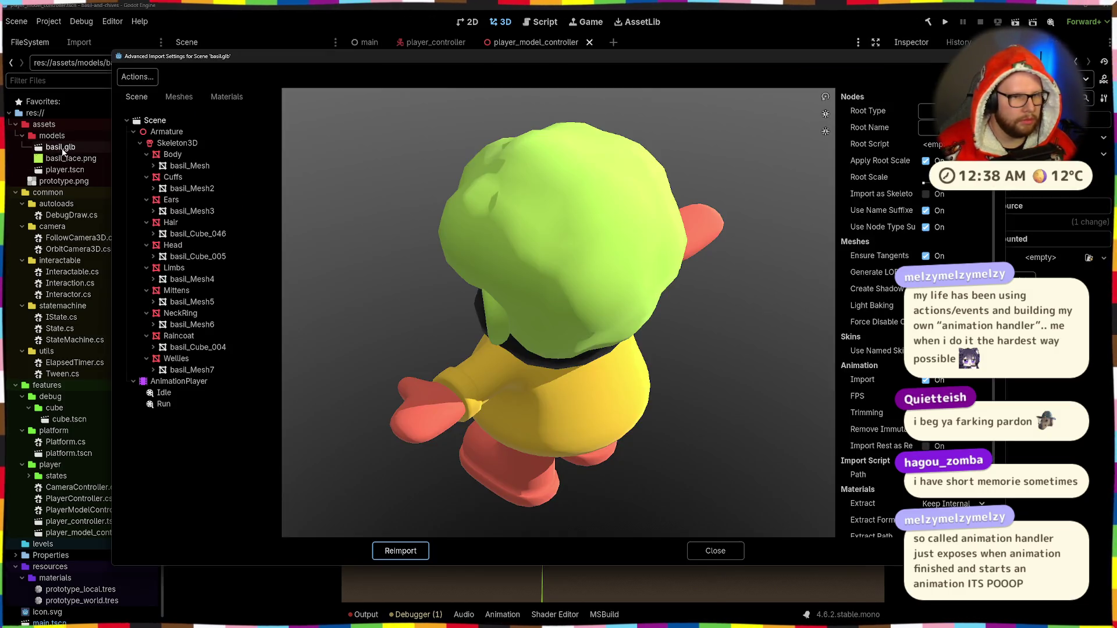
click(404, 552)
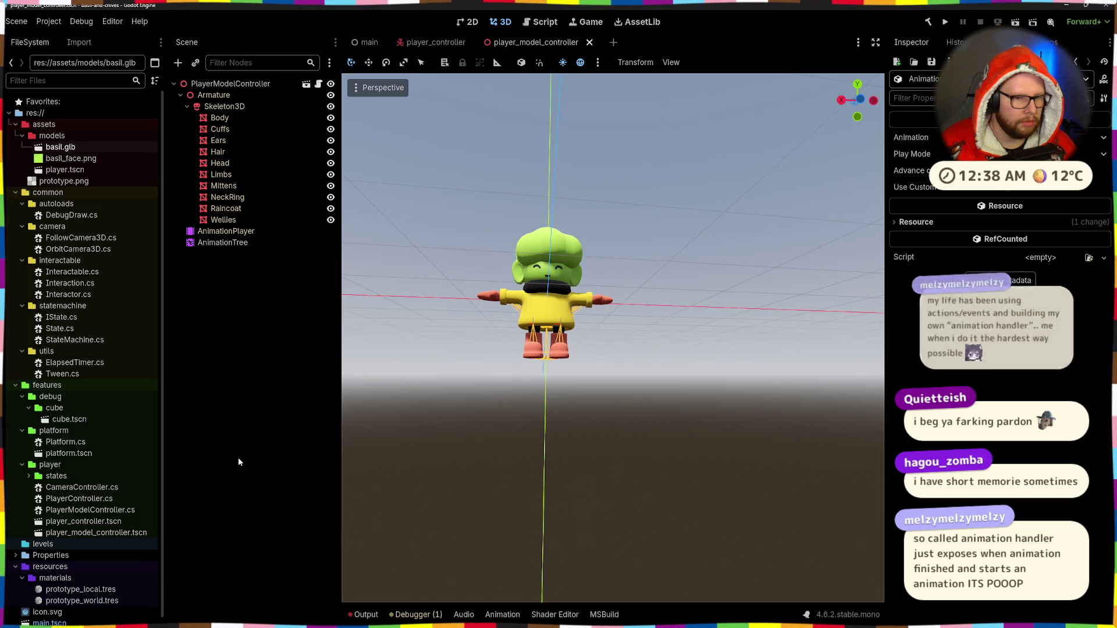
key(alt+Tab)
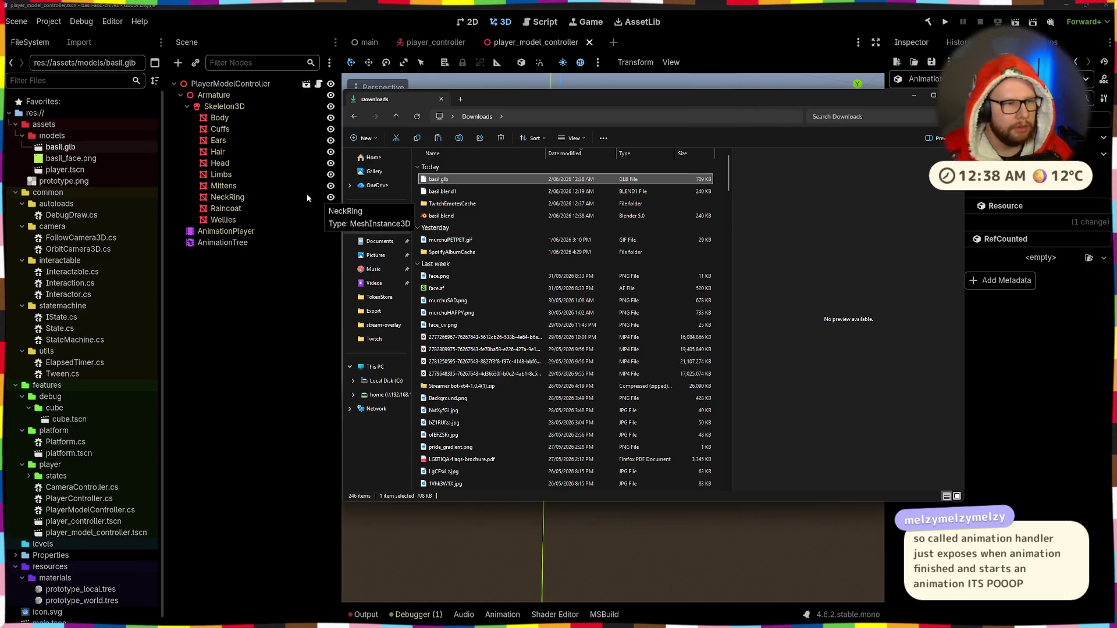
double_click(65, 147)
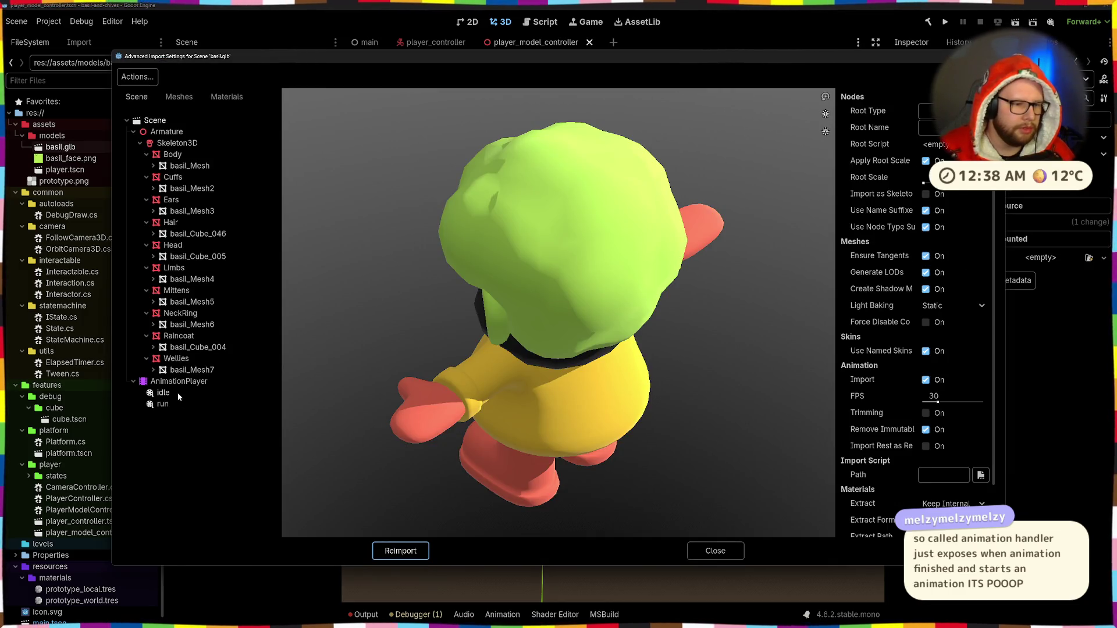
Play the imported idle animation in the preview, checking its loop mode and orbiting the model.
click(177, 393)
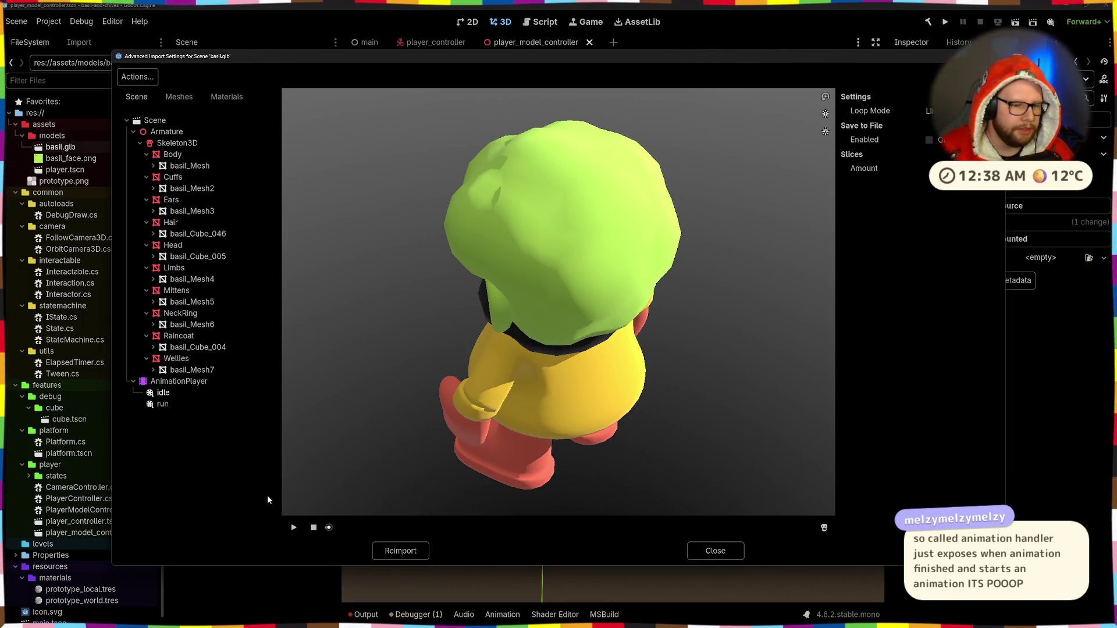
click(294, 527)
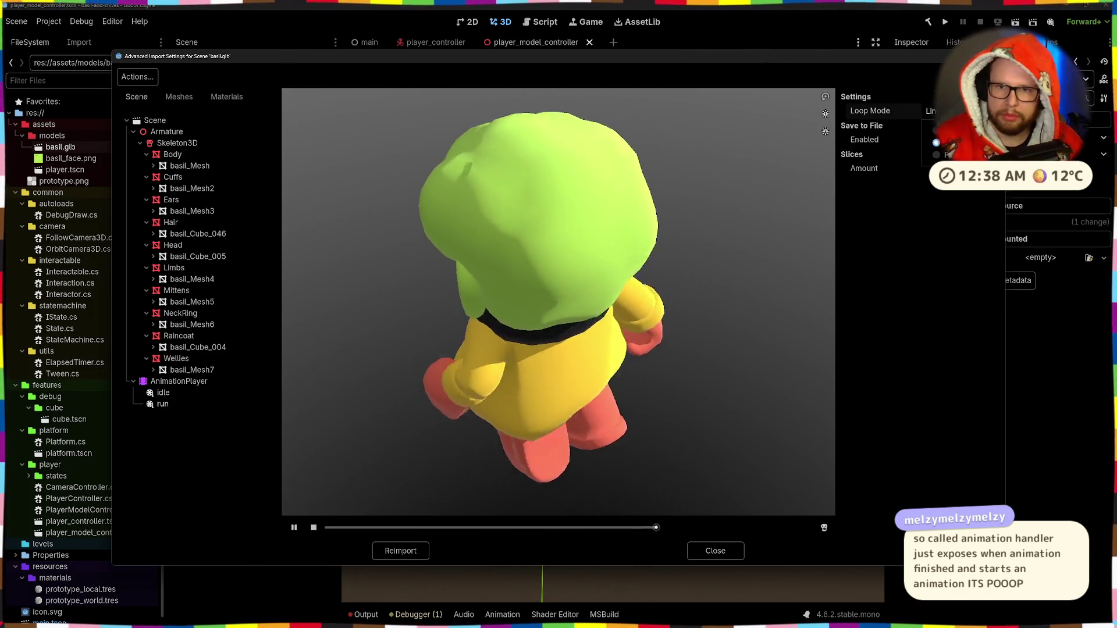
click(931, 110)
click(898, 346)
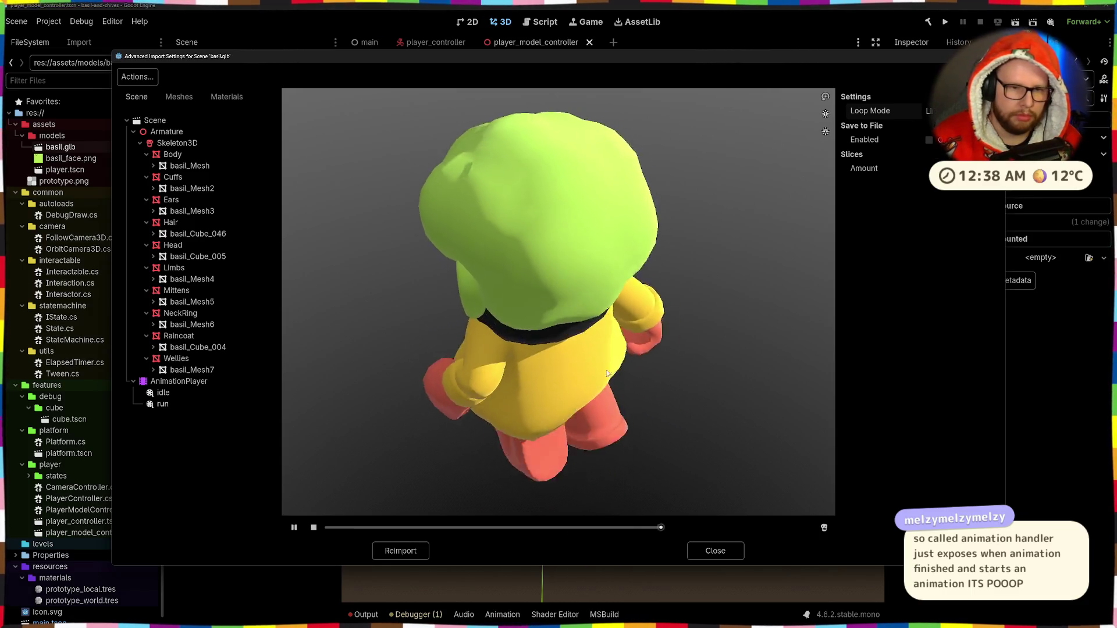
mouse_move(640, 233)
mouse_down()
mouse_move(614, 321)
mouse_move(573, 354)
mouse_move(582, 376)
mouse_move(611, 384)
mouse_move(536, 378)
mouse_move(620, 365)
mouse_up()
scroll(619, 387, up, 5)
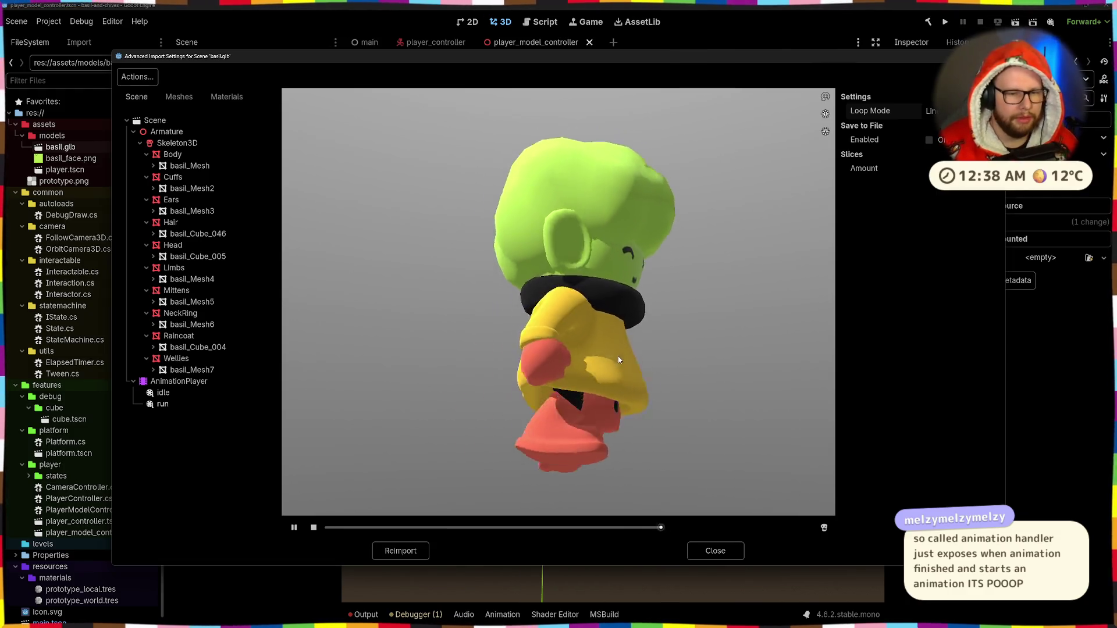
scroll(623, 334, down, 3)
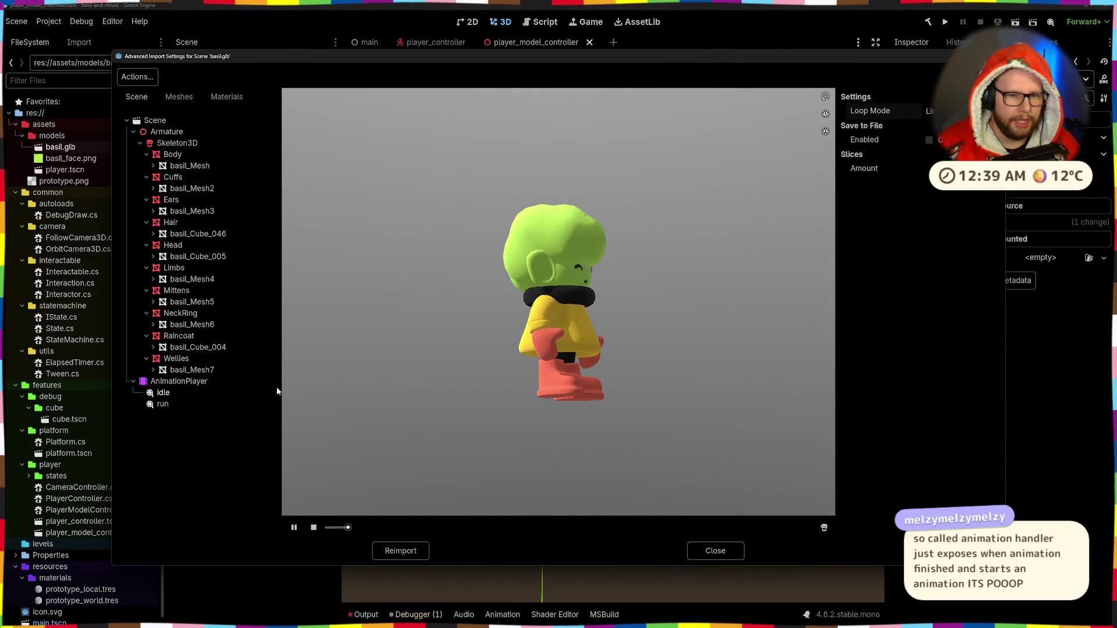
click(163, 393)
mouse_move(563, 388)
mouse_down()
mouse_move(731, 399)
mouse_move(574, 392)
mouse_move(592, 376)
mouse_move(580, 379)
mouse_move(595, 390)
mouse_up()
scroll(591, 378, up, 5)
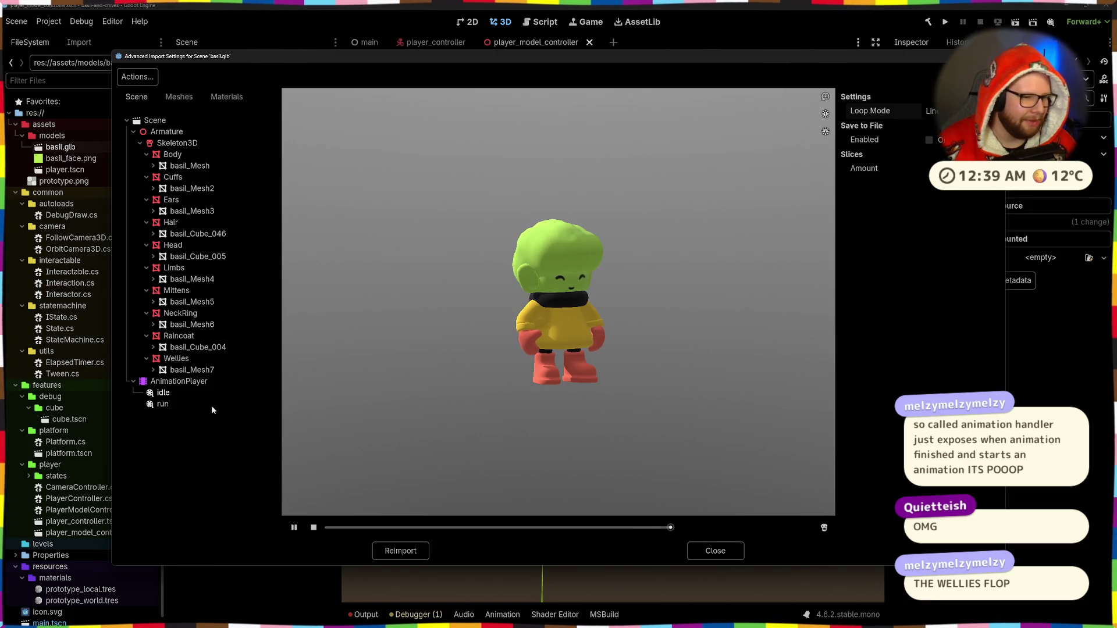
Preview the run animation, then view idle again from a side angle.
click(210, 404)
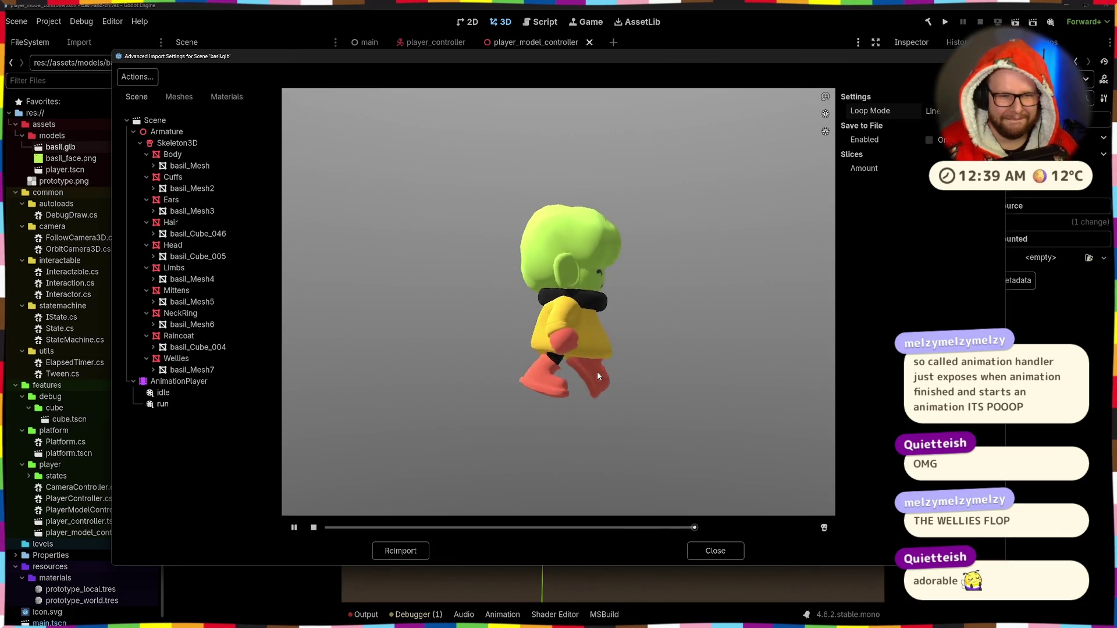
click(169, 397)
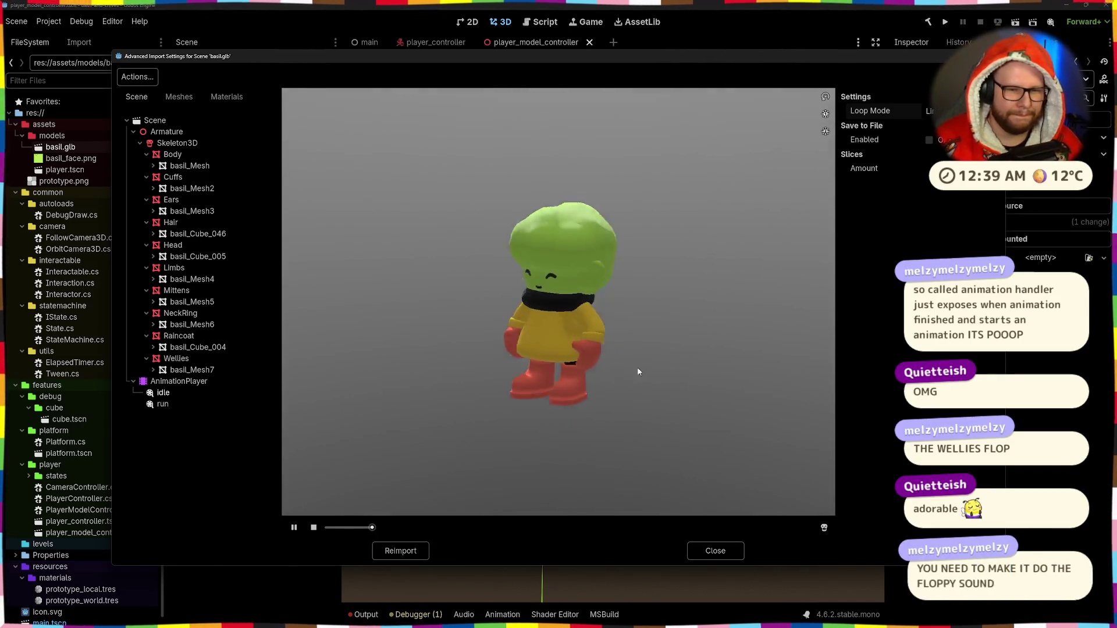
mouse_move(641, 372)
mouse_down()
mouse_move(602, 367)
mouse_move(698, 348)
mouse_up()
scroll(593, 357, up, 3)
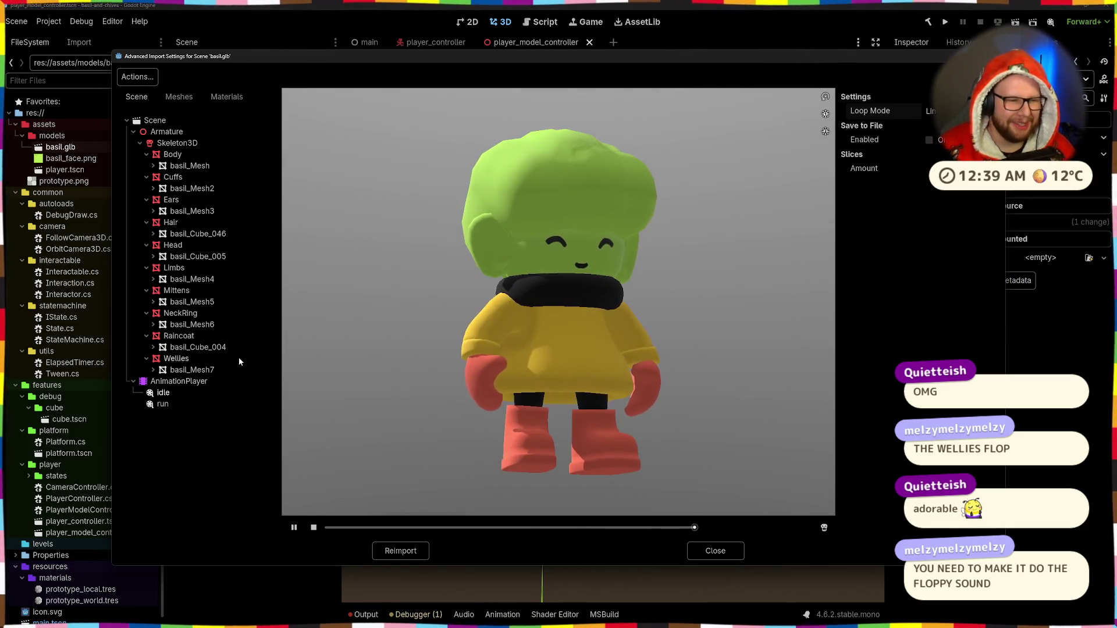
Close the Advanced Import Settings and select, then deselect, the AnimationTree node.
click(715, 551)
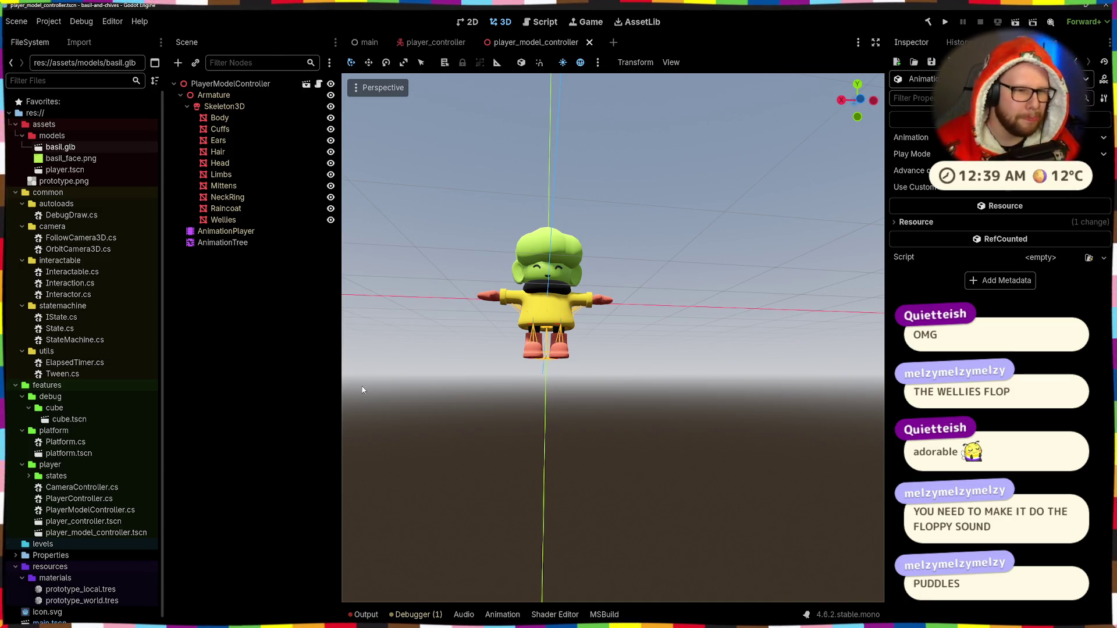
click(249, 244)
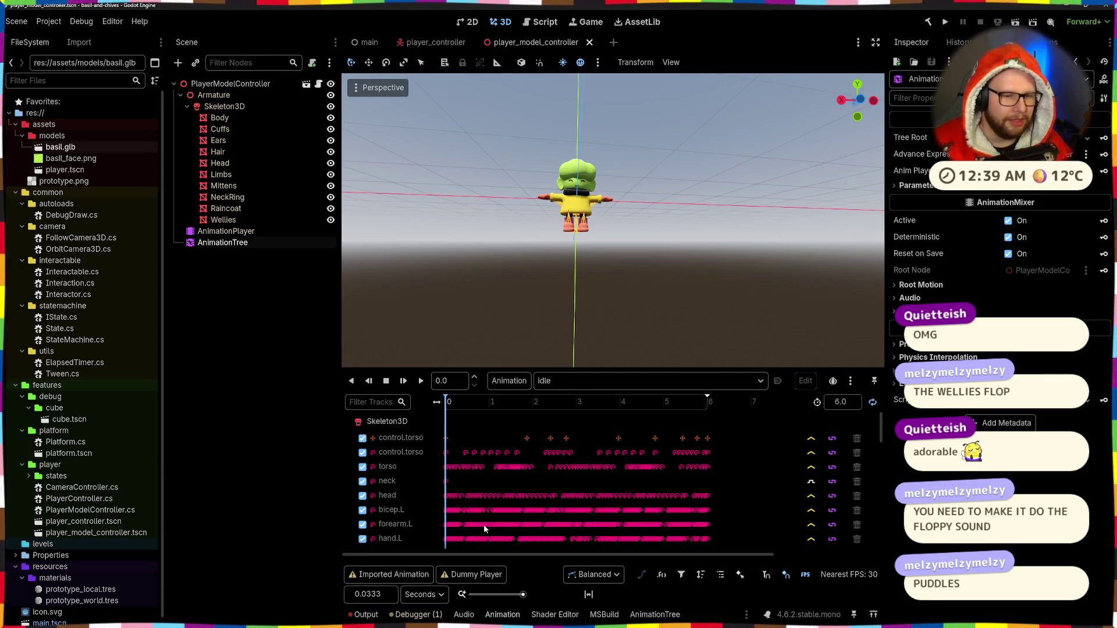
click(192, 332)
key(alt+Tab)
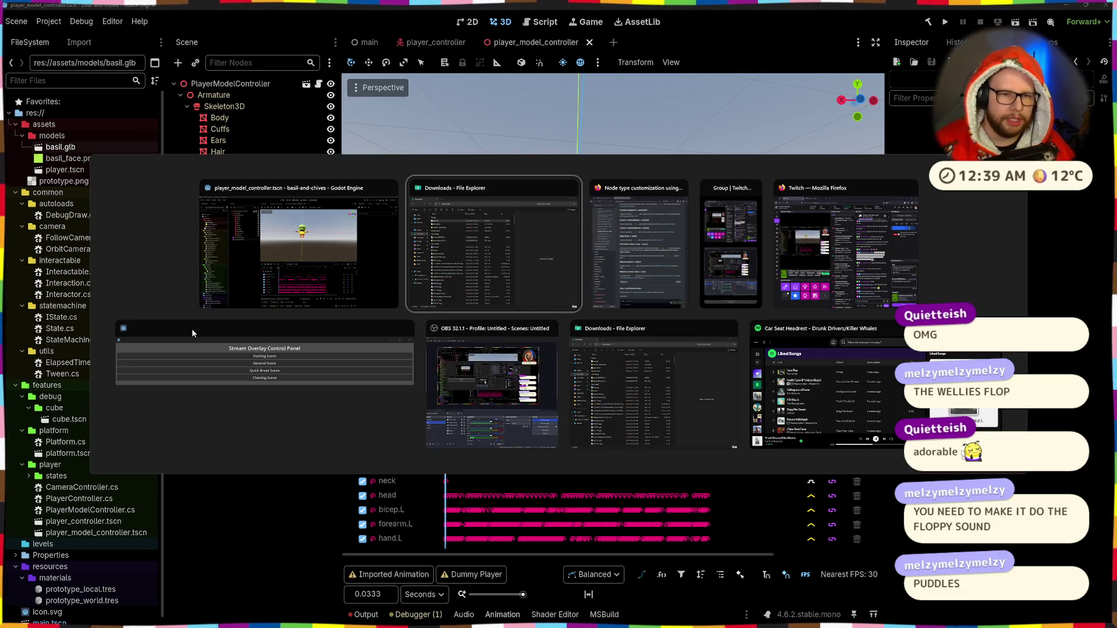
Bring the Firefox docs window forward and close the Node type customization tab.
key(Tab)
key(ctrl+w)
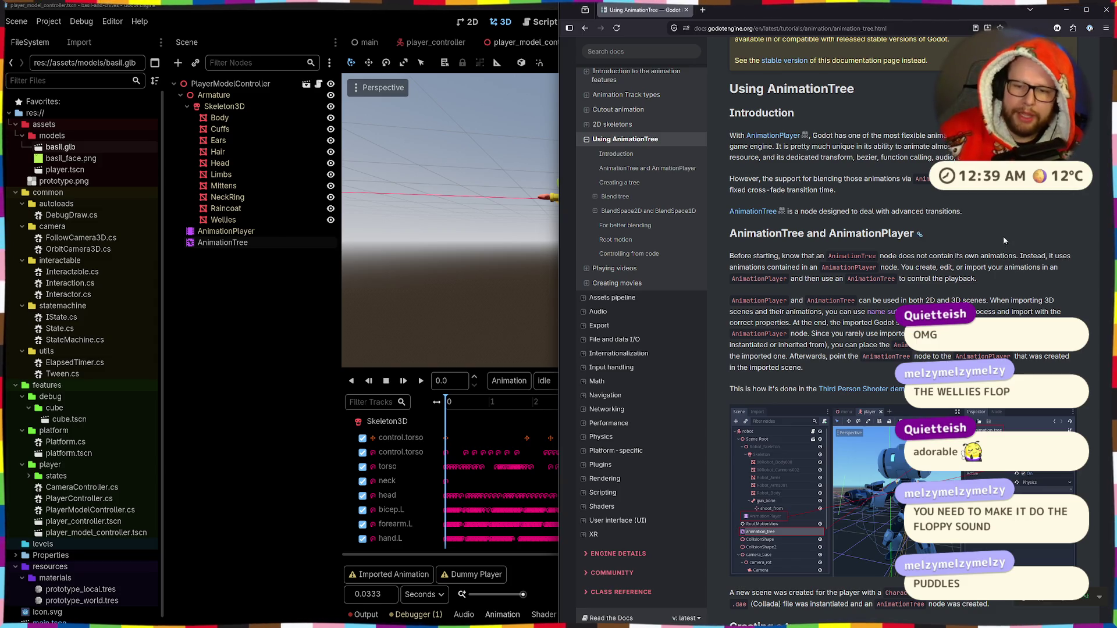
Highlight 'instantiated or inherited from' on the Using AnimationTree page and scroll on toward Creating a tree.
mouse_move(731, 345)
mouse_down()
mouse_move(820, 334)
mouse_move(826, 347)
mouse_up()
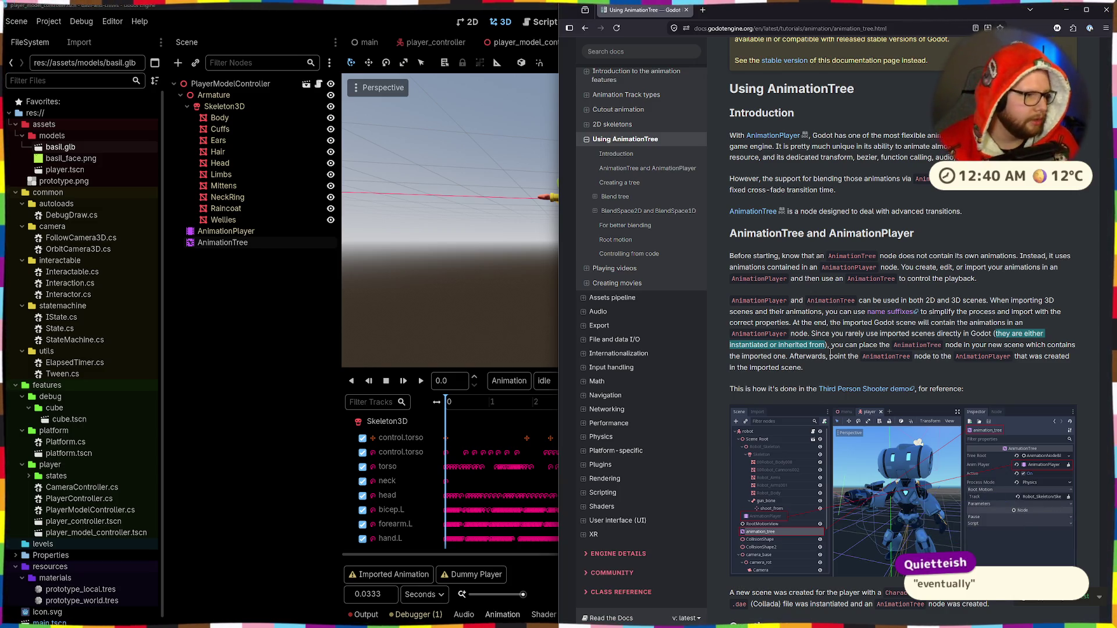
scroll(871, 364, down, 4)
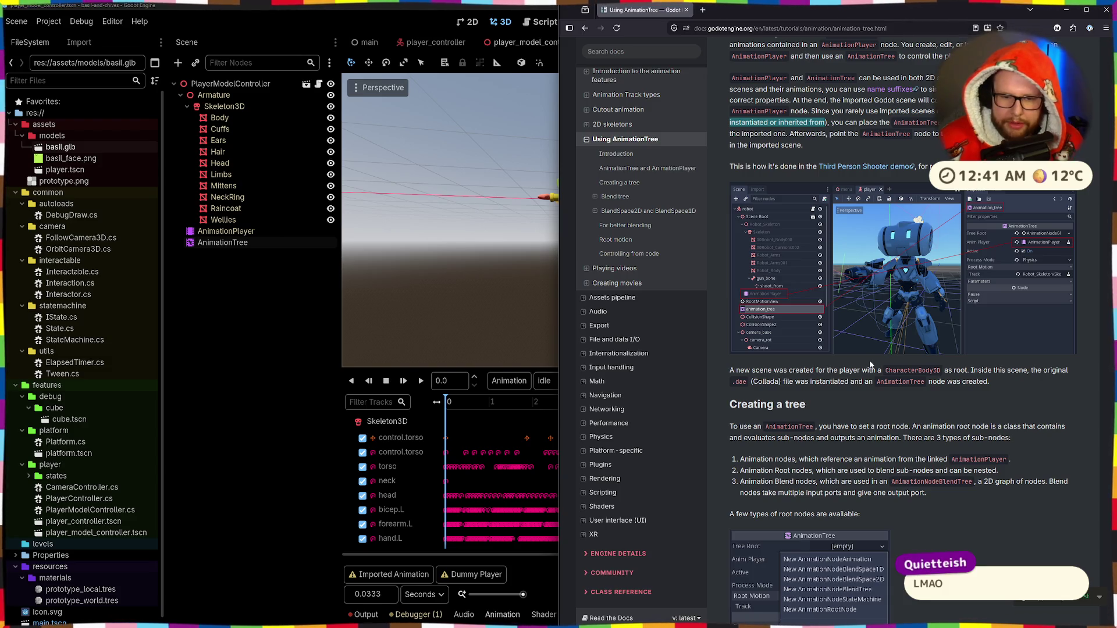
Scroll the Using AnimationTree page down to the list of AnimationTree root node types.
scroll(871, 365, down, 5)
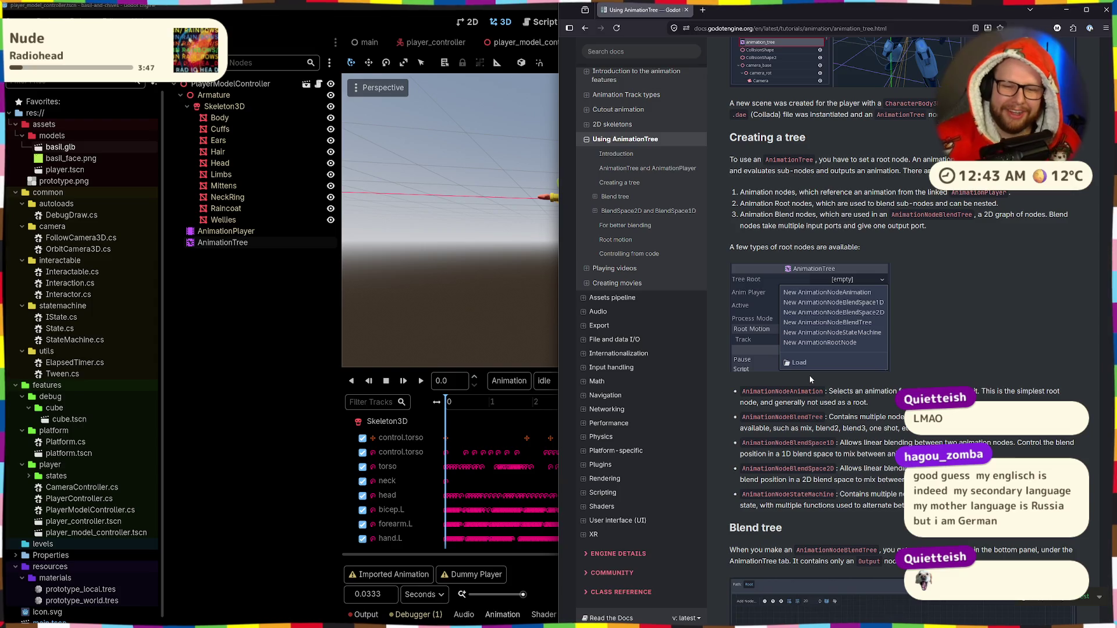
Scroll the docs down to the Blend tree section, then bring the Godot editor back to the front.
scroll(801, 369, down, 4)
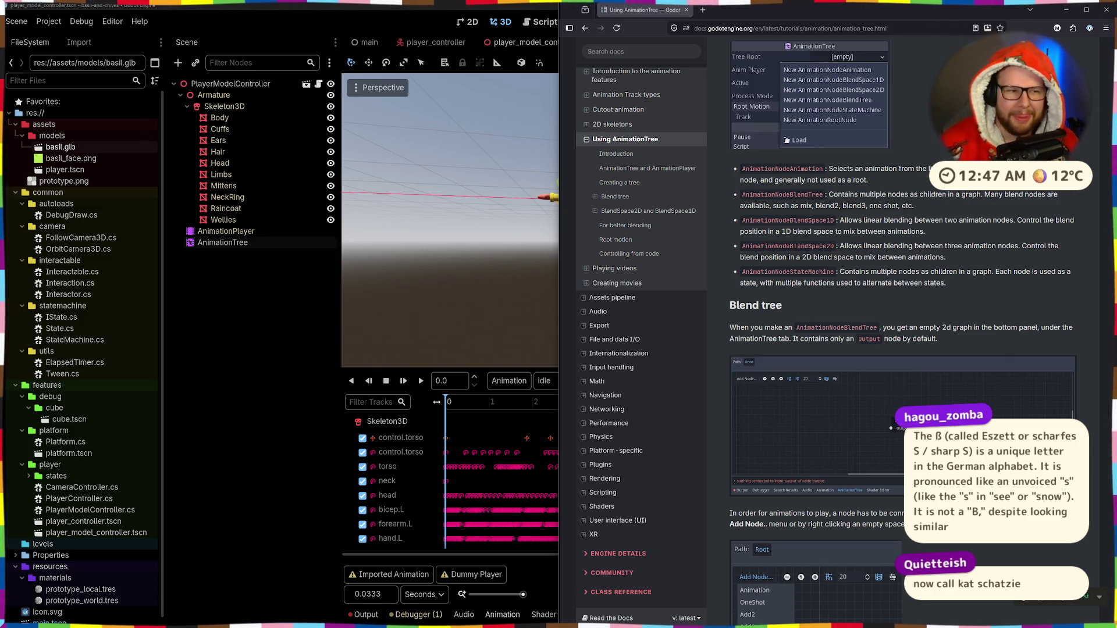
click(317, 390)
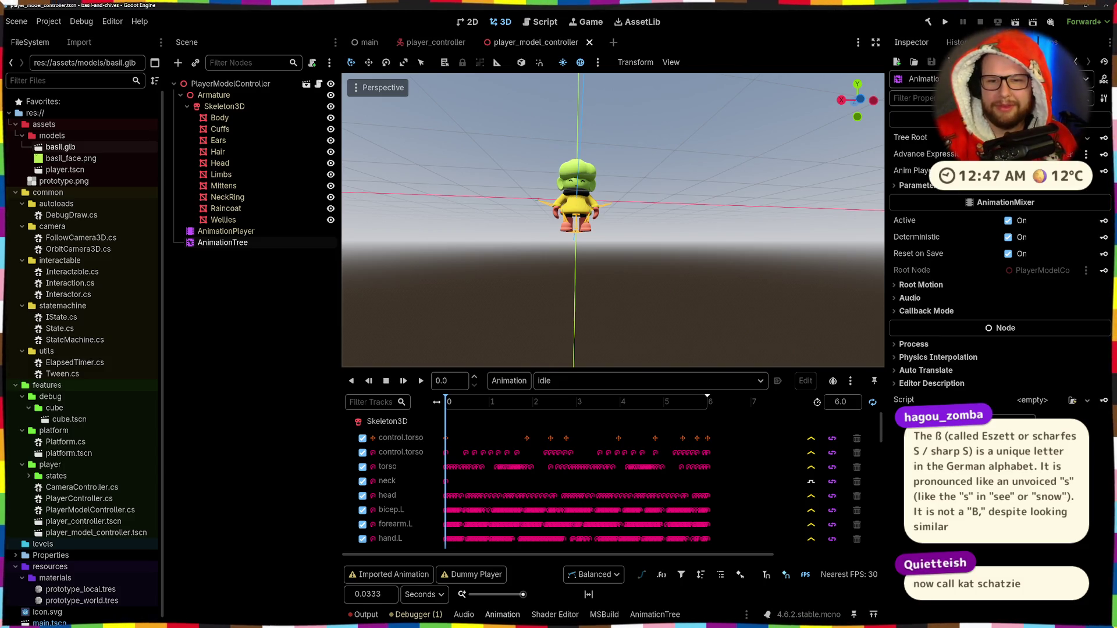
Replace the AnimationTree's Tree Root with a new AnimationNodeBlendTree and open its enlarged graph editor.
click(900, 186)
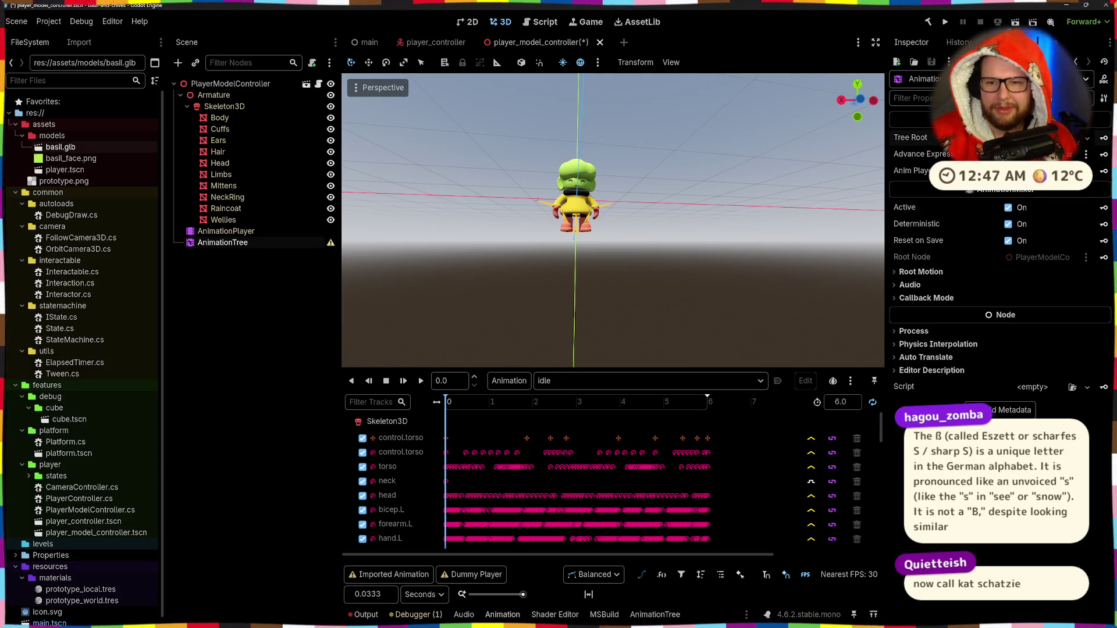
click(763, 132)
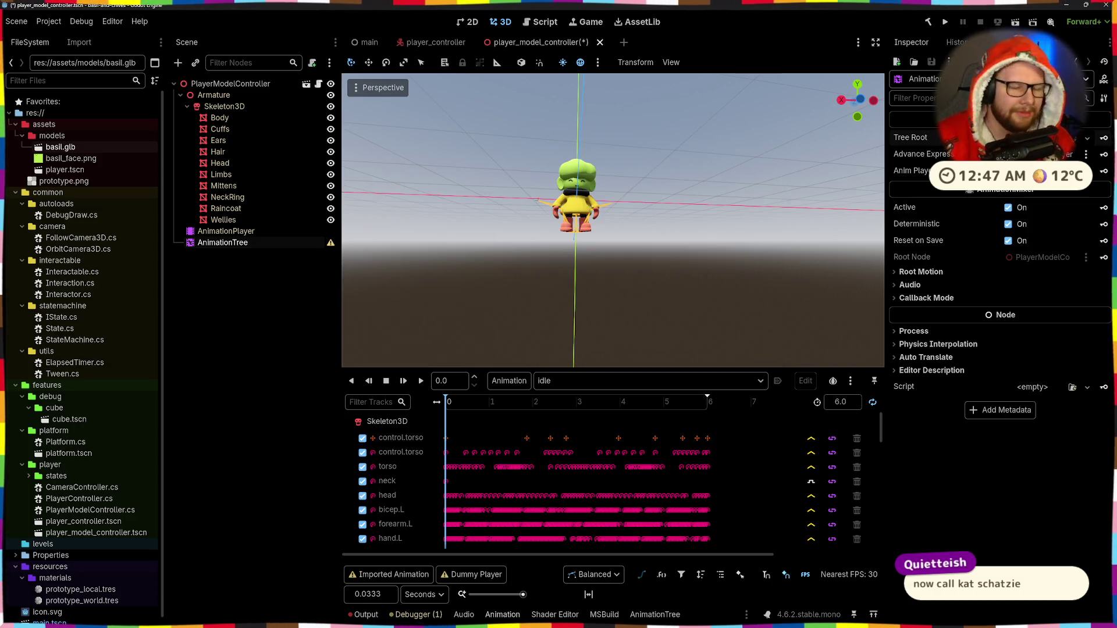
click(1087, 137)
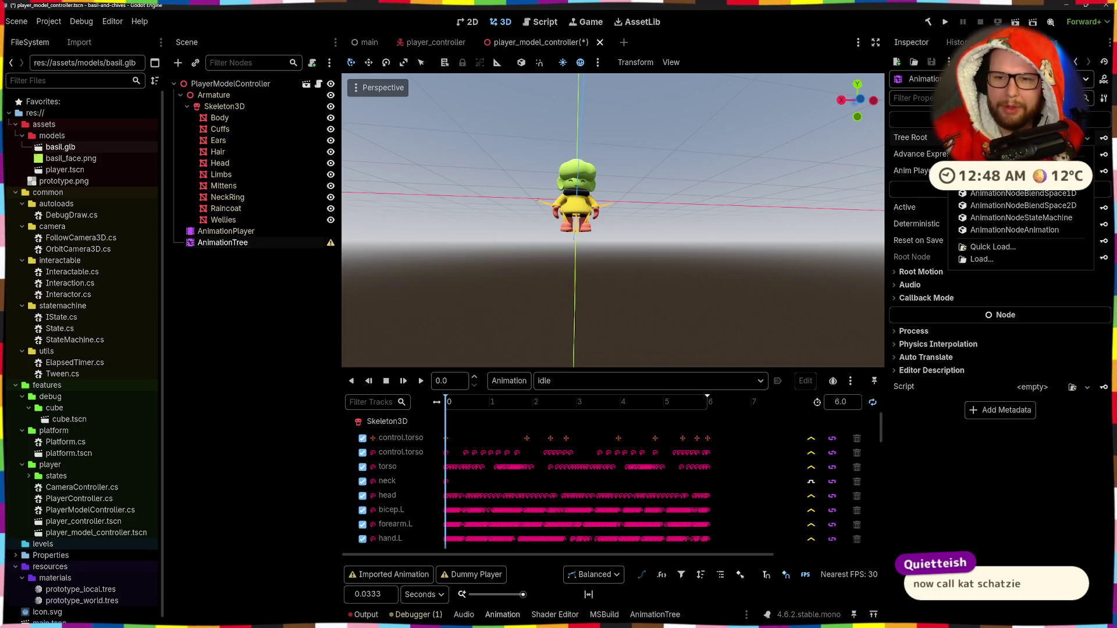
click(1021, 218)
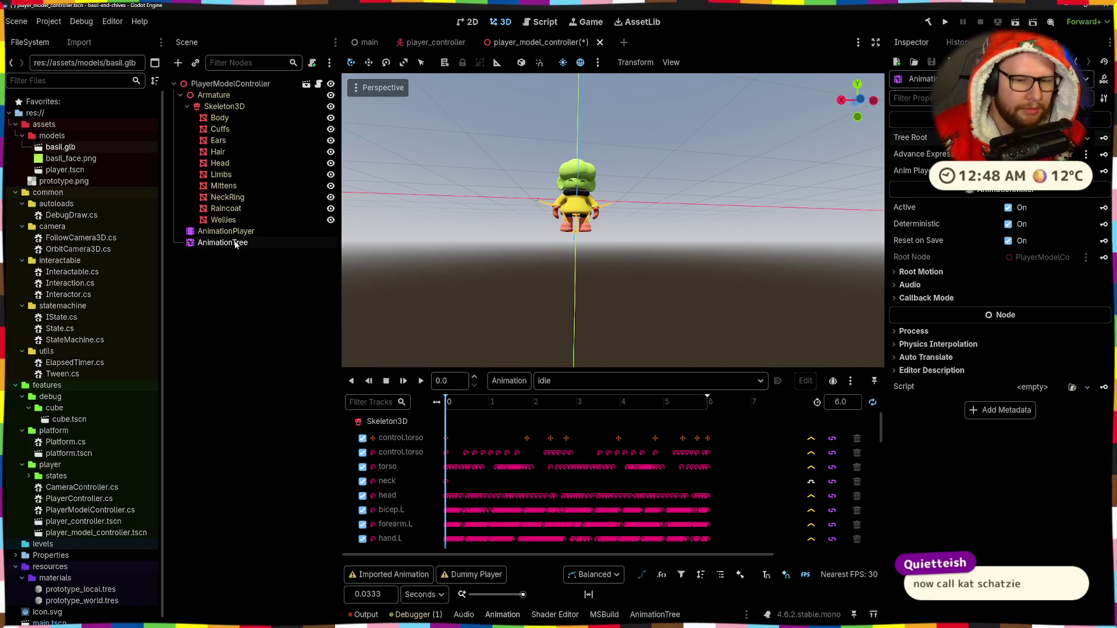
click(232, 244)
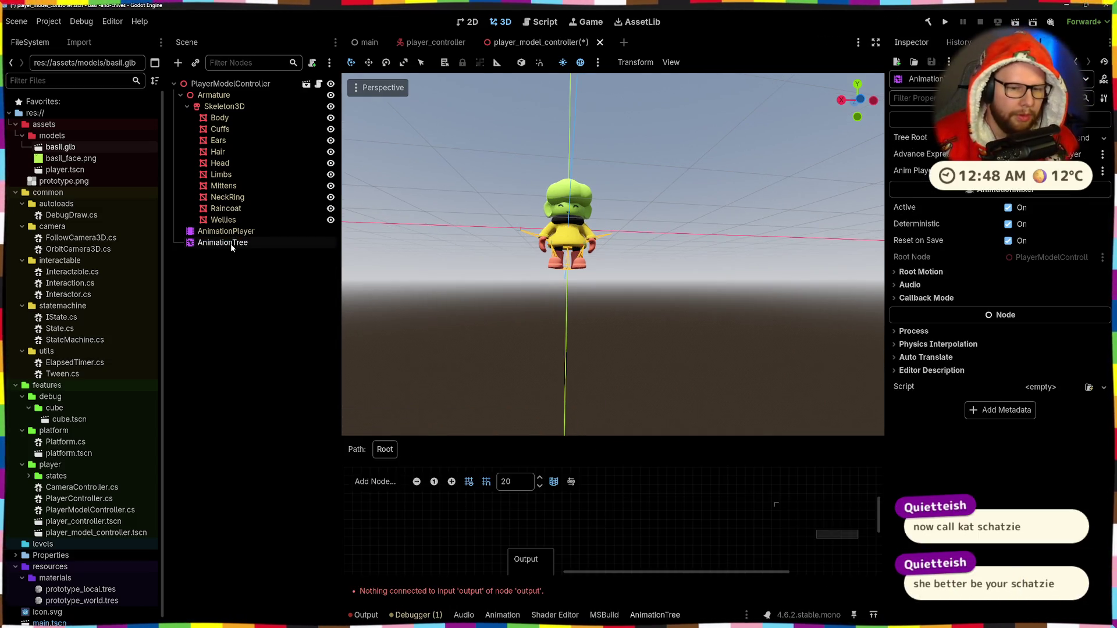
drag(532, 433, 533, 331)
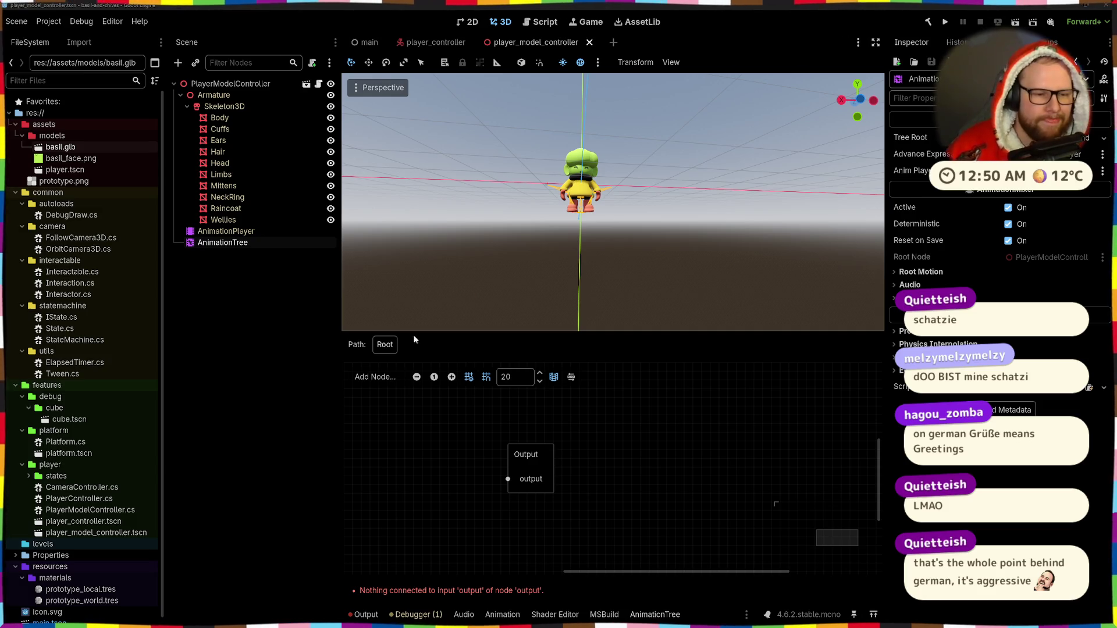
Pan the blend tree graph so the lone Output node sits fully in view.
mouse_move(478, 447)
mouse_down()
mouse_move(552, 438)
mouse_move(671, 453)
mouse_move(632, 453)
mouse_up()
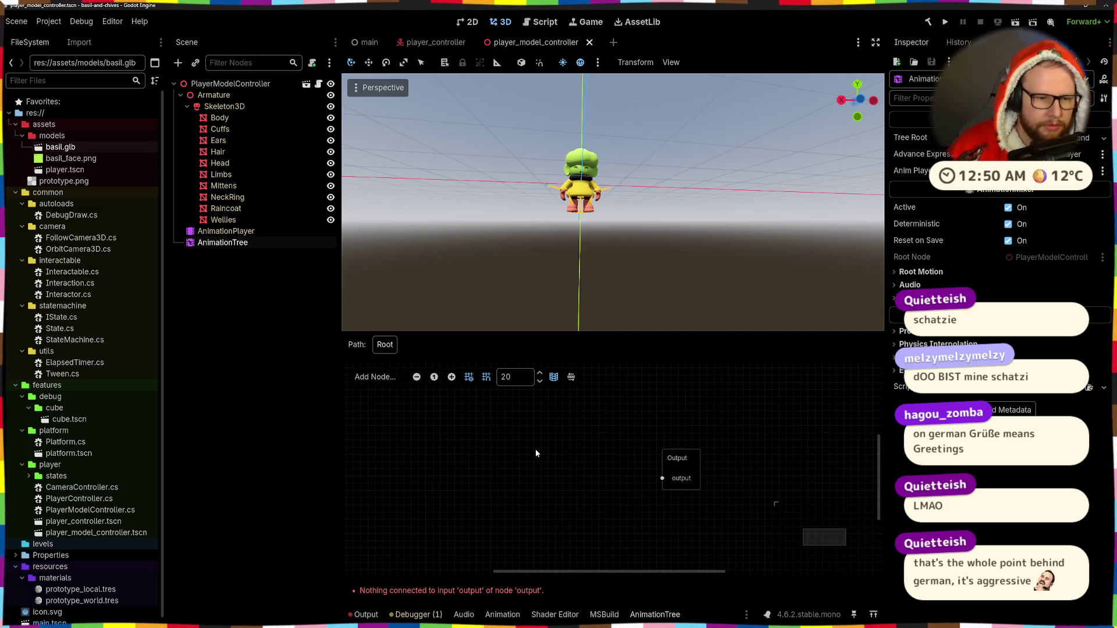
Delete the mistakenly added BlendSpace2D node, leaving only Output, and reopen the Add Node list.
click(369, 380)
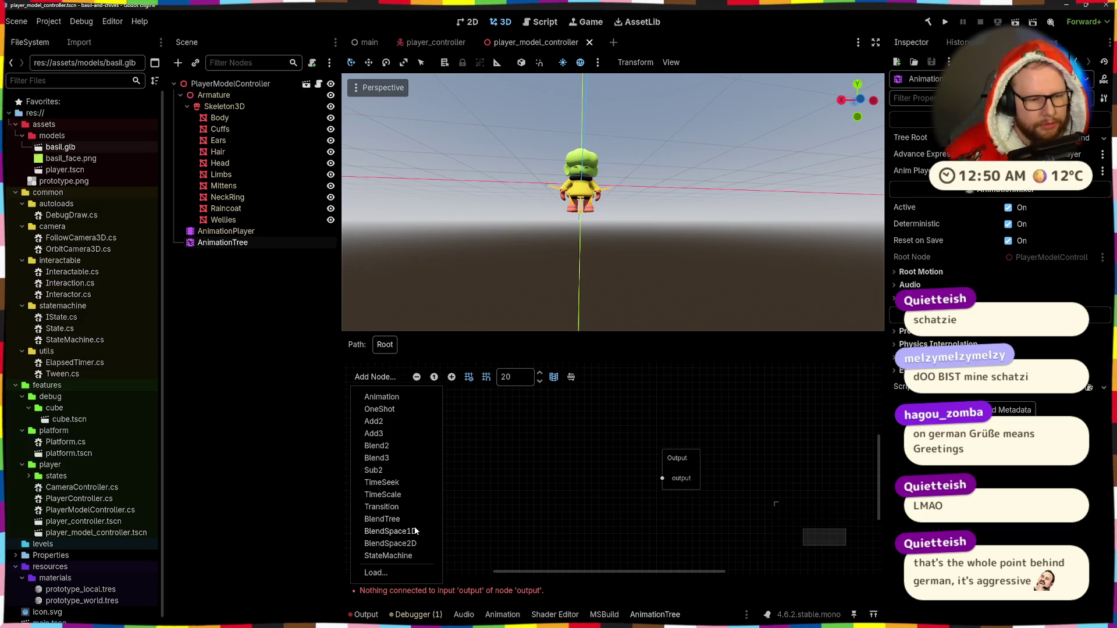
click(401, 544)
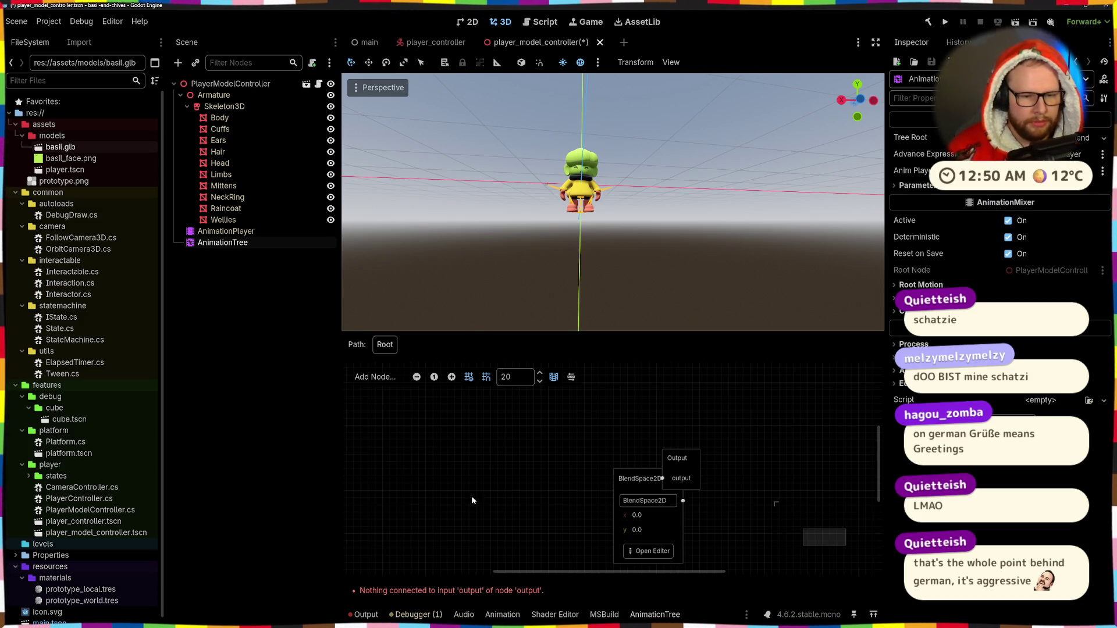
drag(650, 479, 520, 450)
click(549, 454)
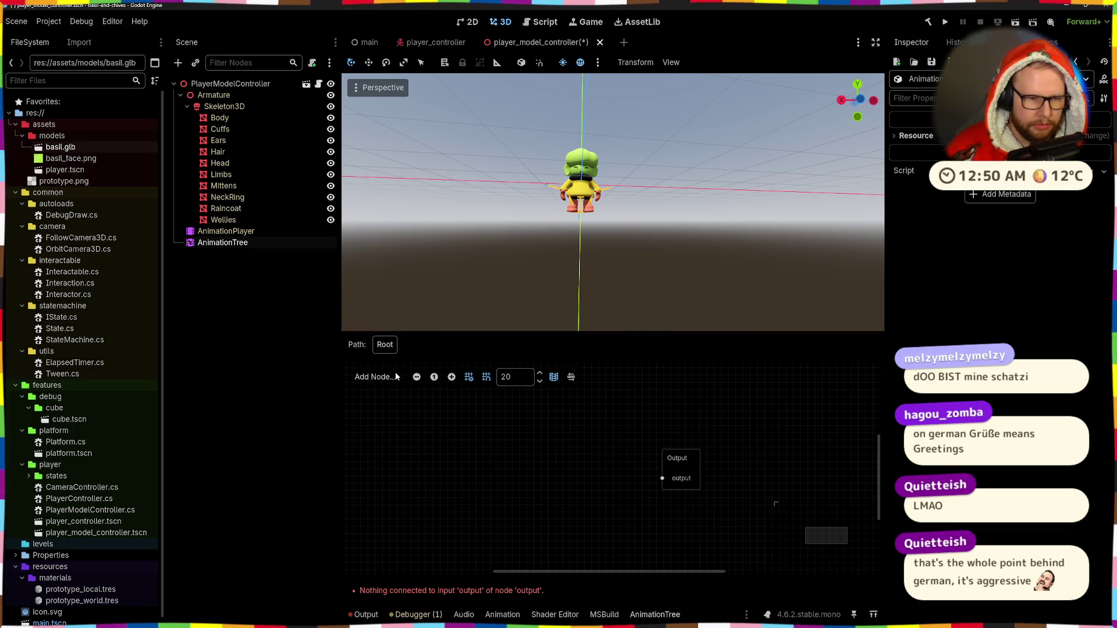
click(375, 377)
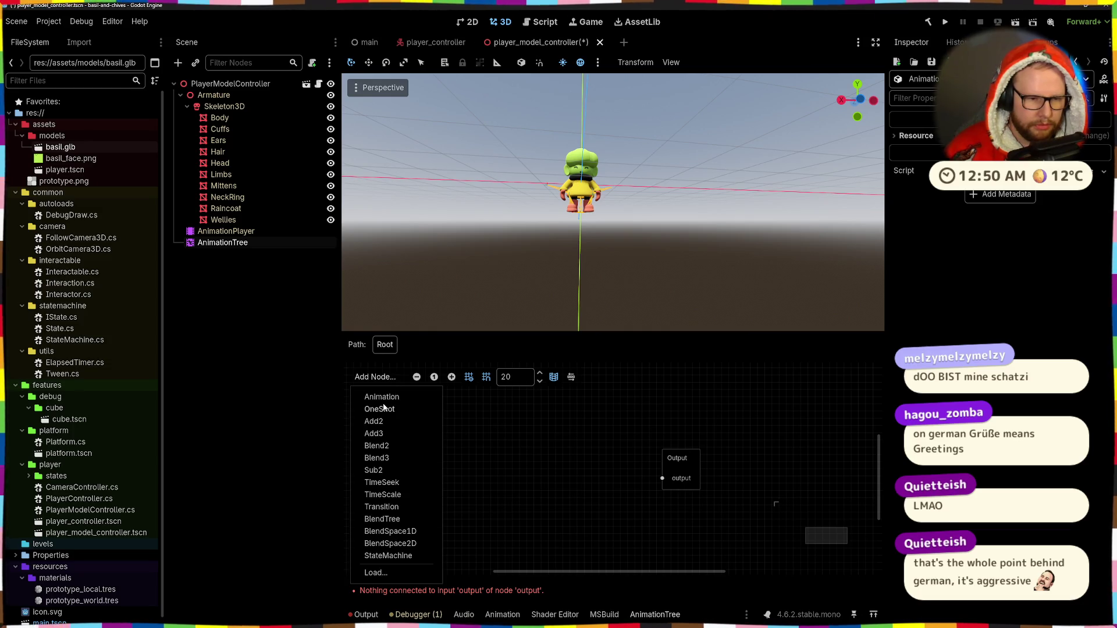
Add an Animation node playing idle left of Output and connect it to Output's input.
click(384, 401)
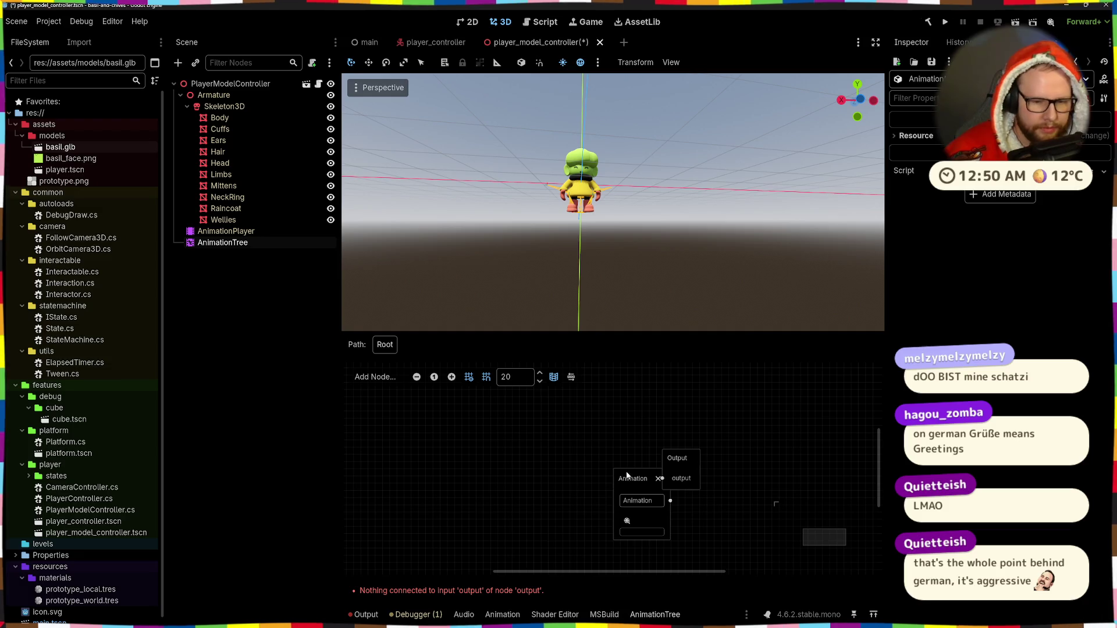
drag(628, 478, 448, 442)
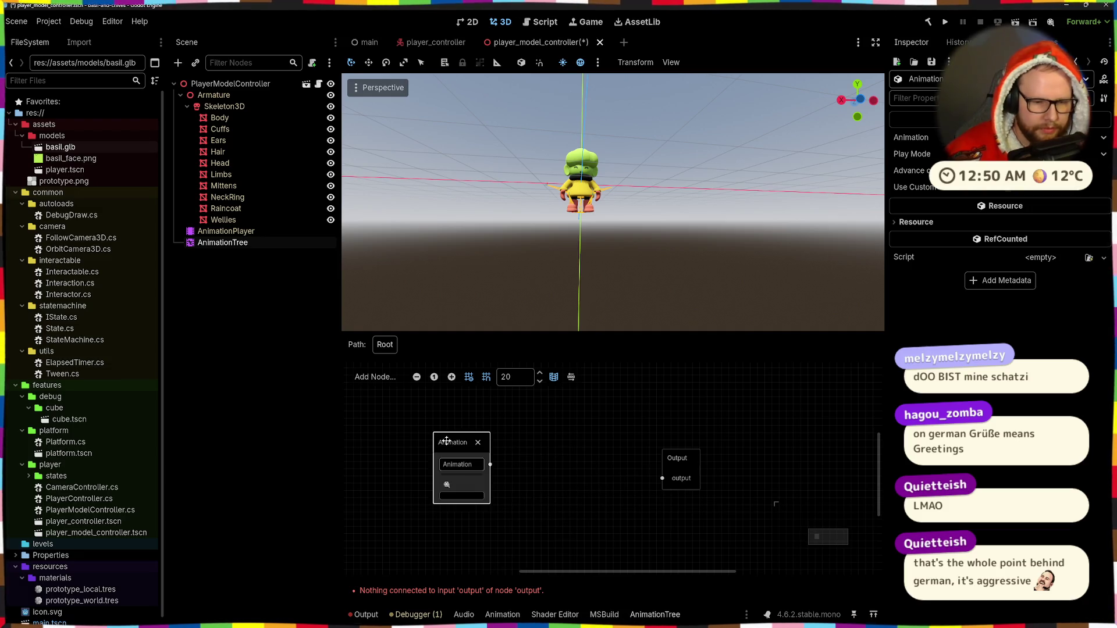
click(448, 486)
click(455, 501)
drag(490, 464, 663, 479)
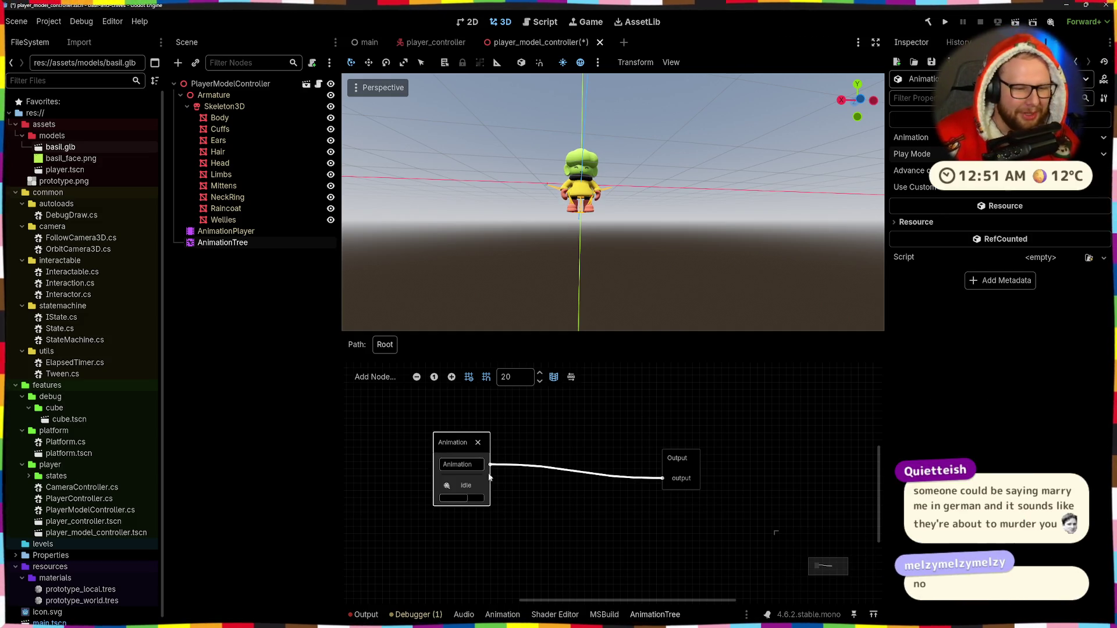
Add a Blend2 node and place it between the idle Animation node and Output.
click(372, 377)
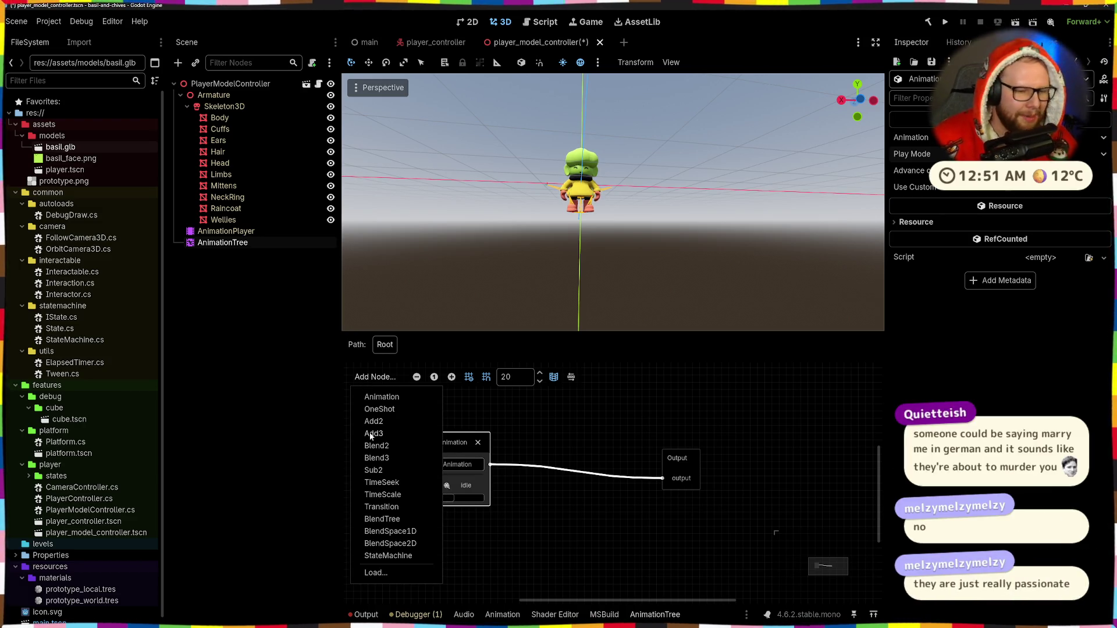
click(377, 446)
drag(642, 490, 577, 440)
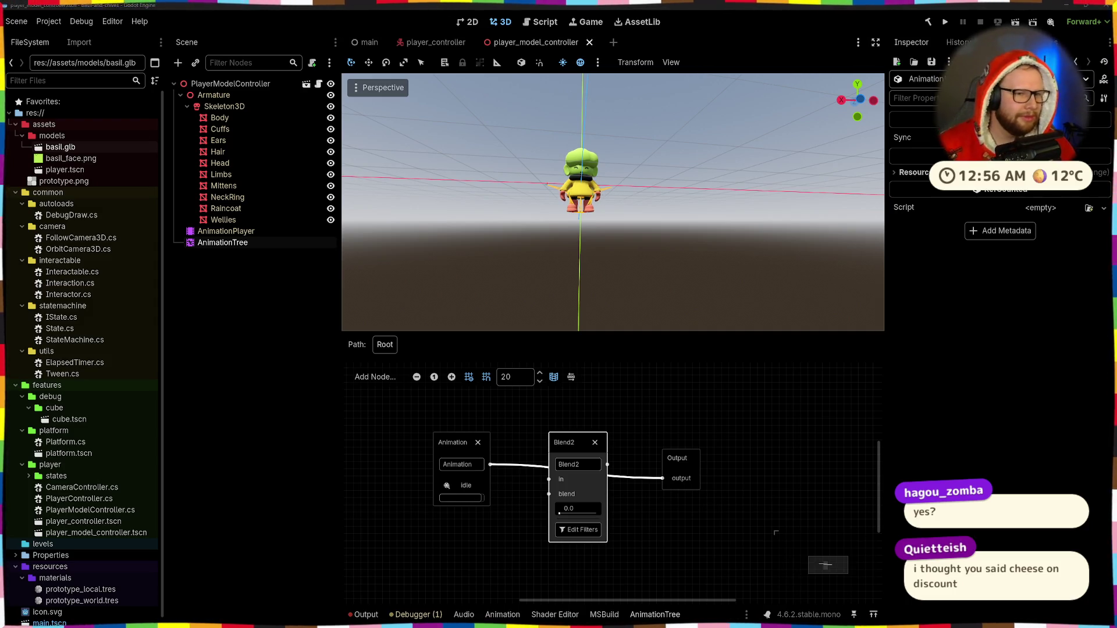
Delete the Blend2 node, save the scene with Ctrl+S, and switch over to Firefox.
click(595, 443)
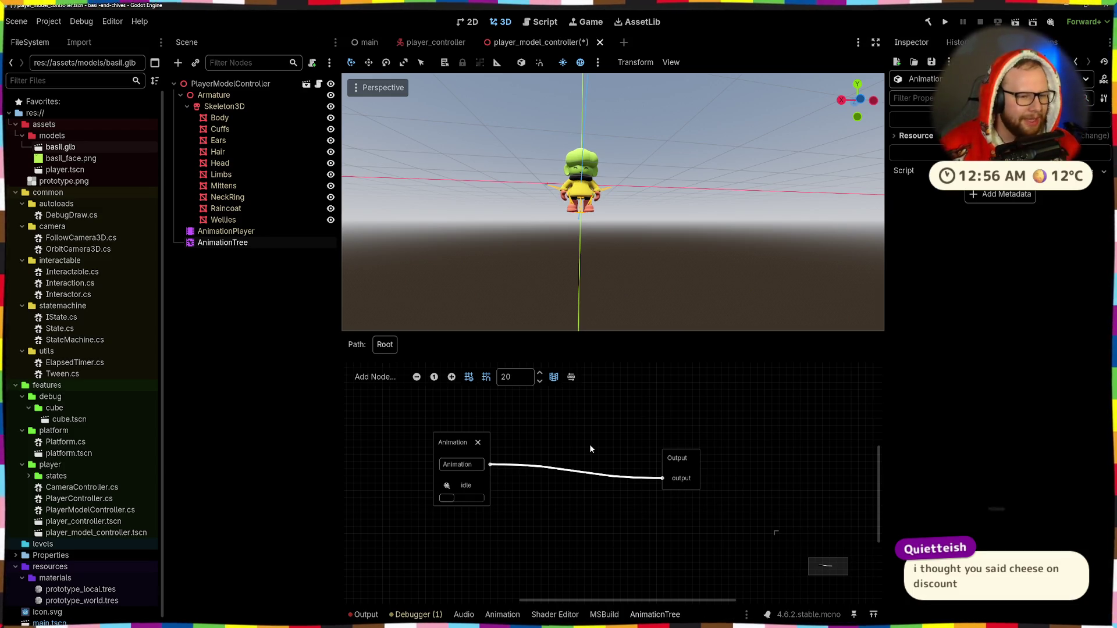
key(ctrl+s)
key(alt+Tab)
key(alt+Tab)
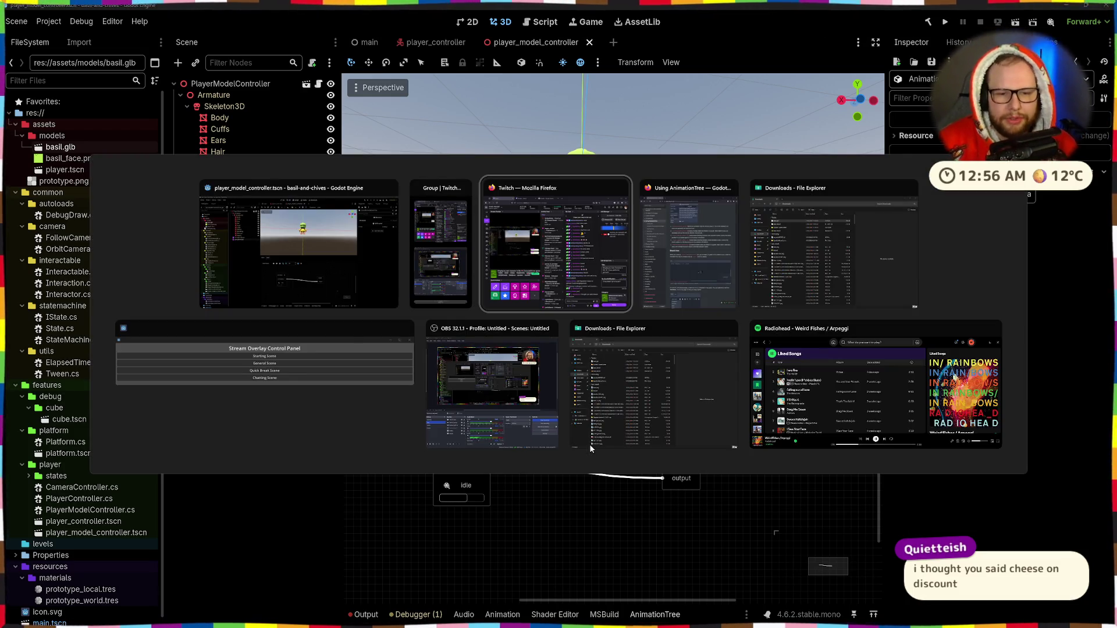
key(alt+Tab)
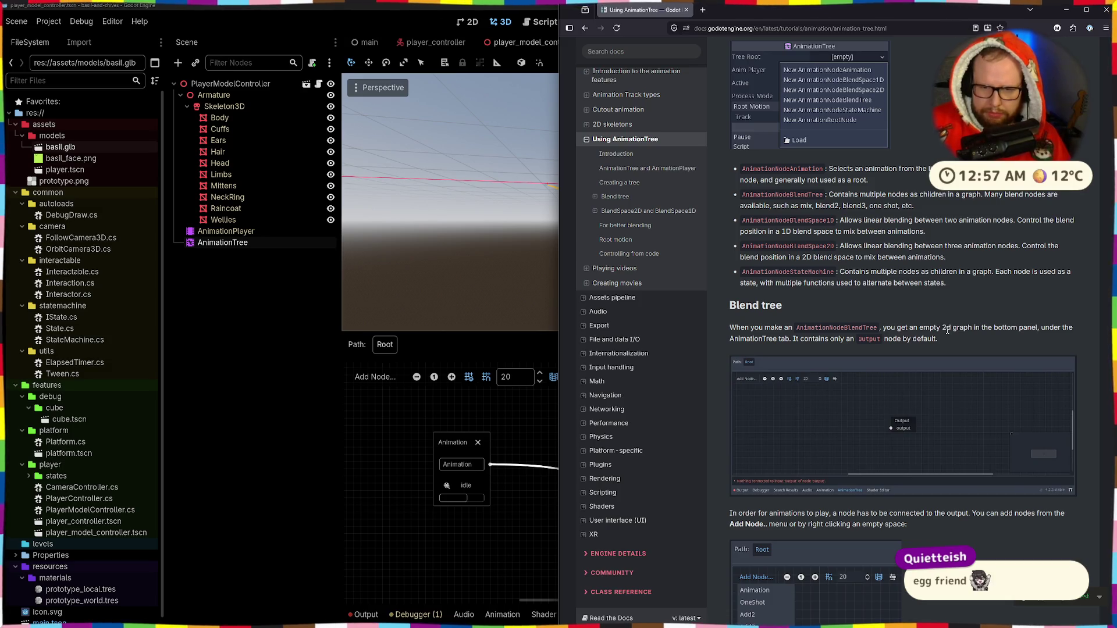
Scroll the AnimationTree docs and mark the sentences about connecting an Animation node to output.
scroll(906, 346, down, 3)
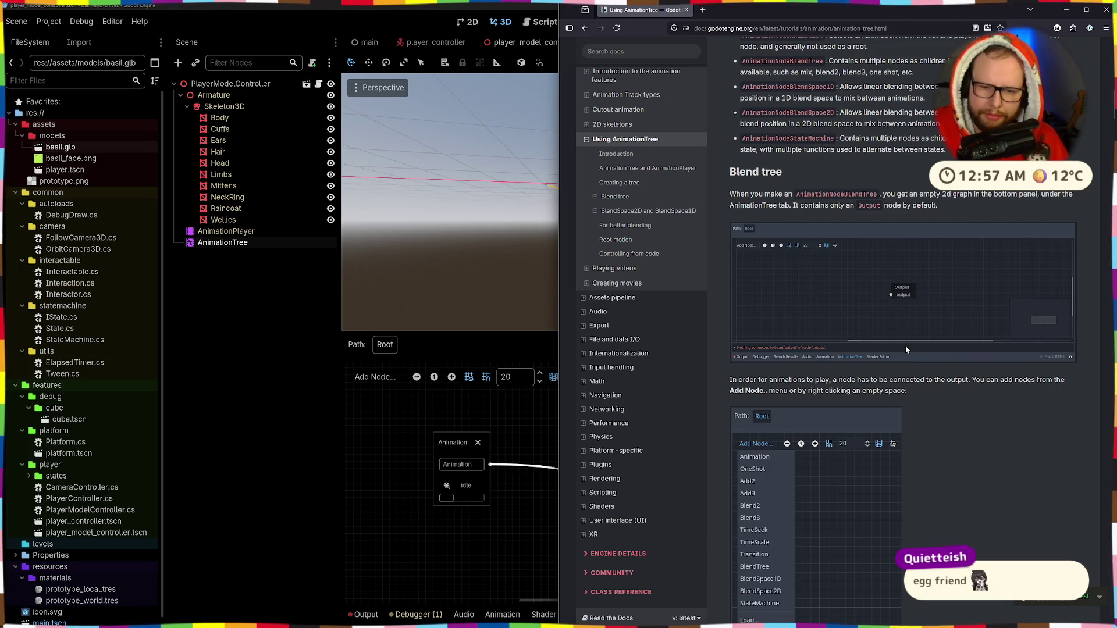
scroll(906, 346, down, 3)
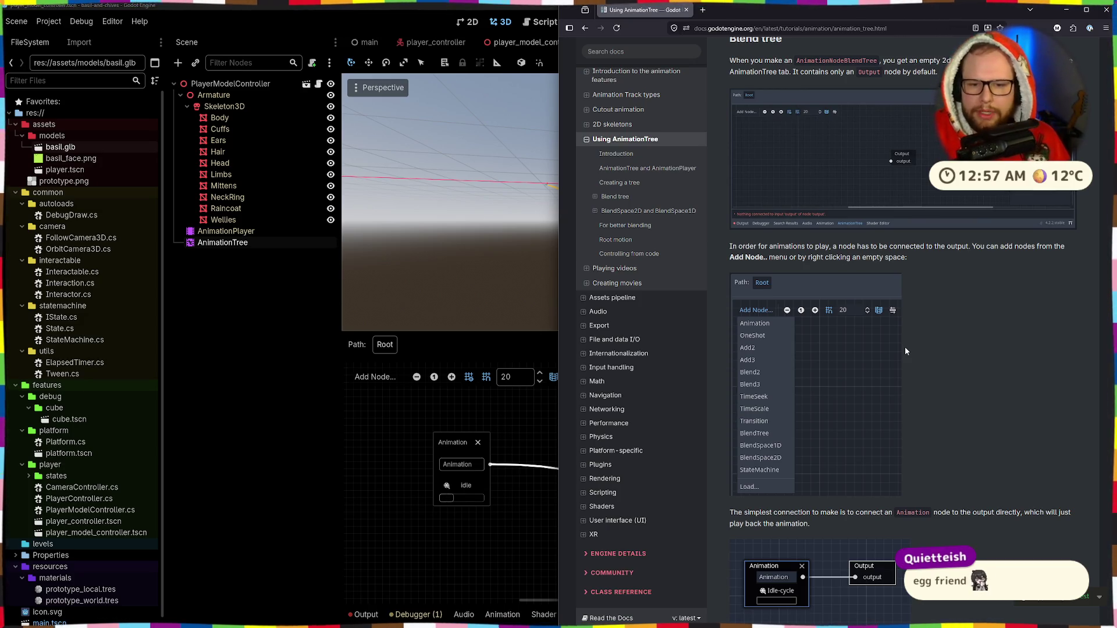
scroll(965, 406, down, 2)
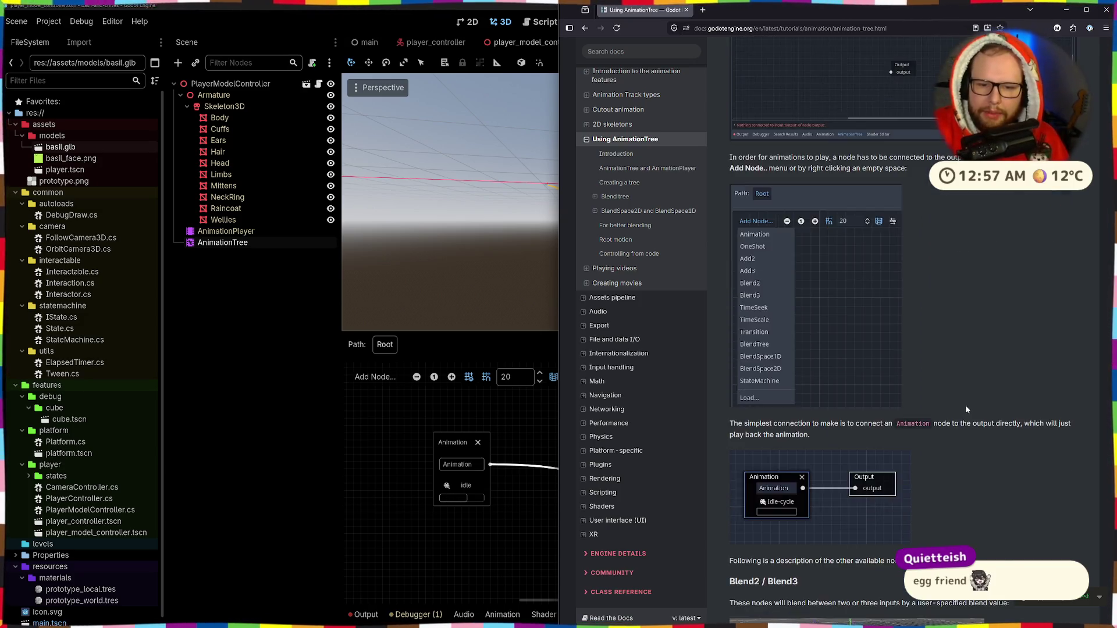
scroll(966, 409, down, 4)
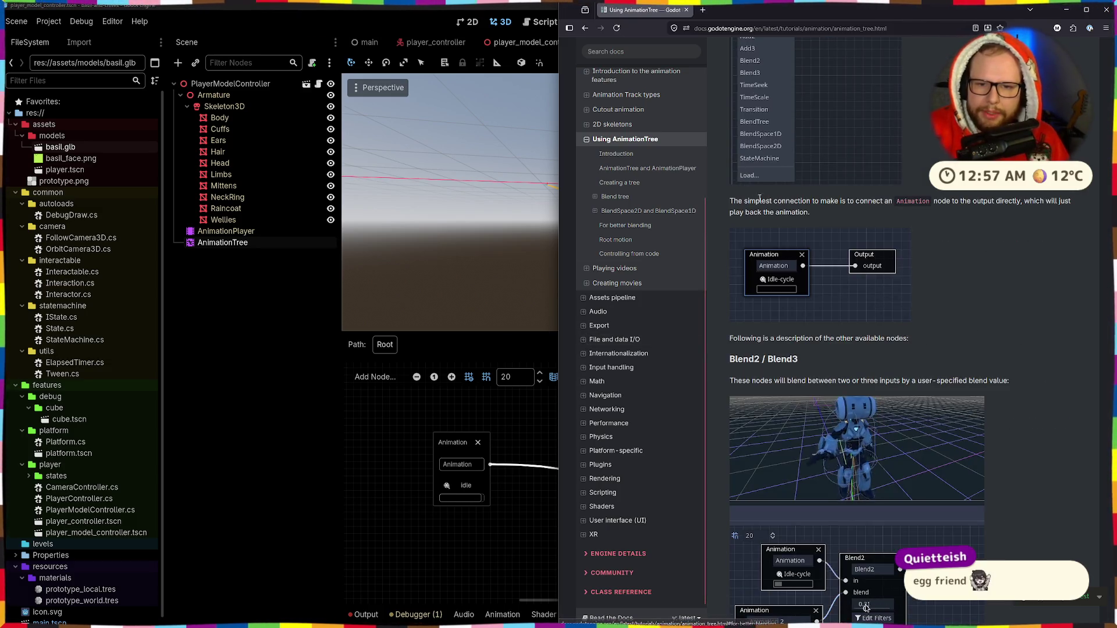
mouse_move(744, 201)
mouse_down()
mouse_move(980, 225)
mouse_move(832, 211)
mouse_move(818, 221)
mouse_up()
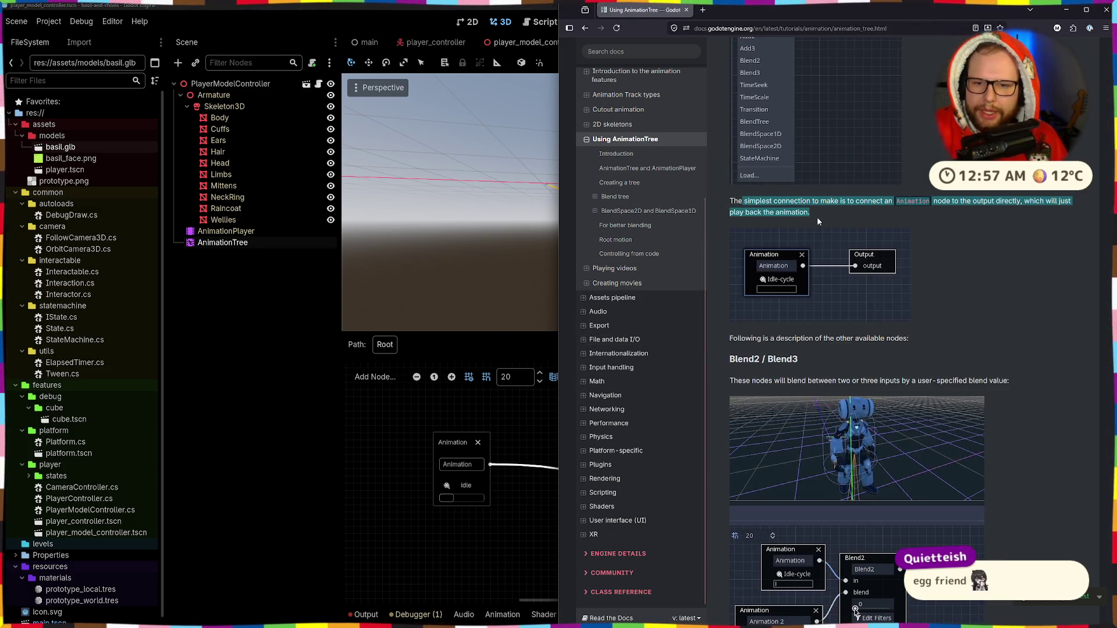
click(817, 218)
drag(967, 200, 1042, 210)
click(1039, 211)
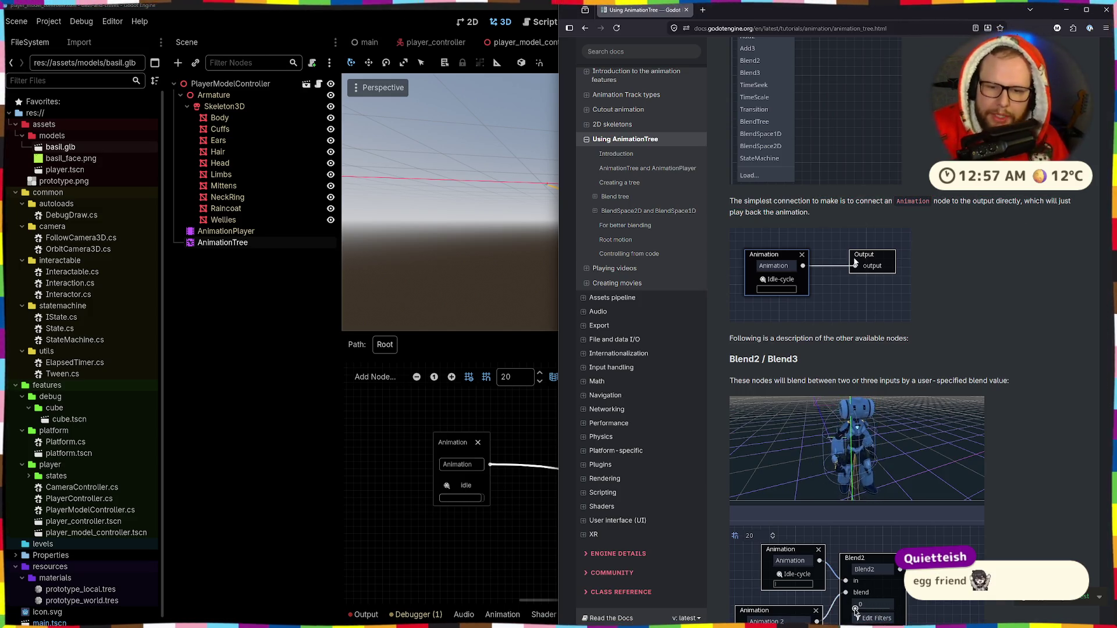
Highlight the sentence describing Blend2 blending, then return to the Godot editor.
scroll(854, 263, down, 3)
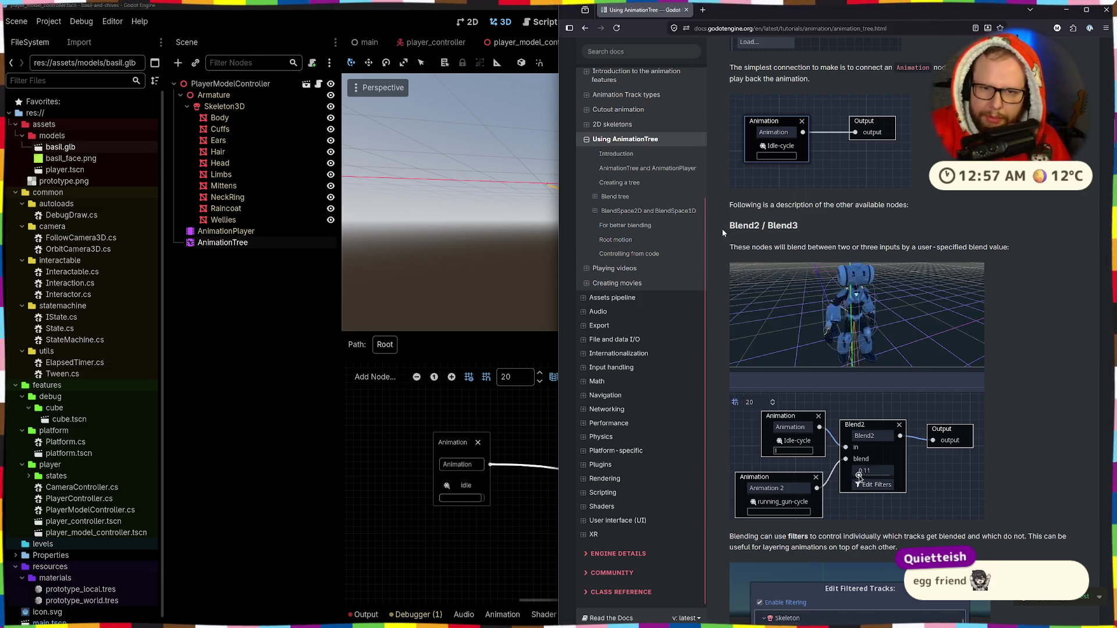
mouse_move(730, 247)
mouse_down()
mouse_move(954, 260)
mouse_move(1025, 248)
mouse_up()
click(1026, 248)
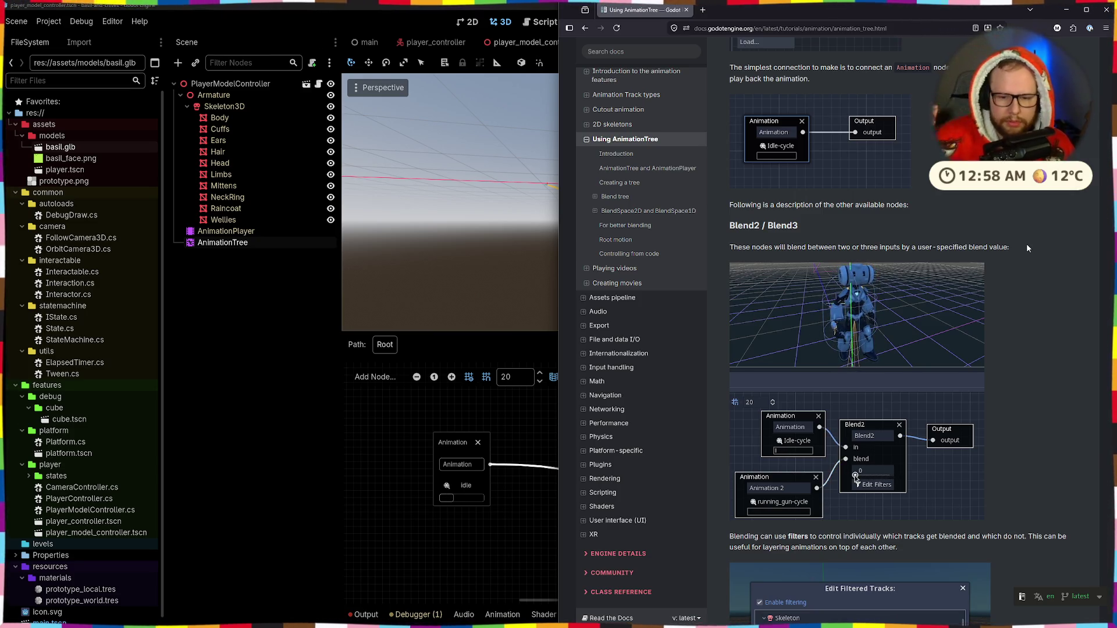
scroll(889, 250, down, 4)
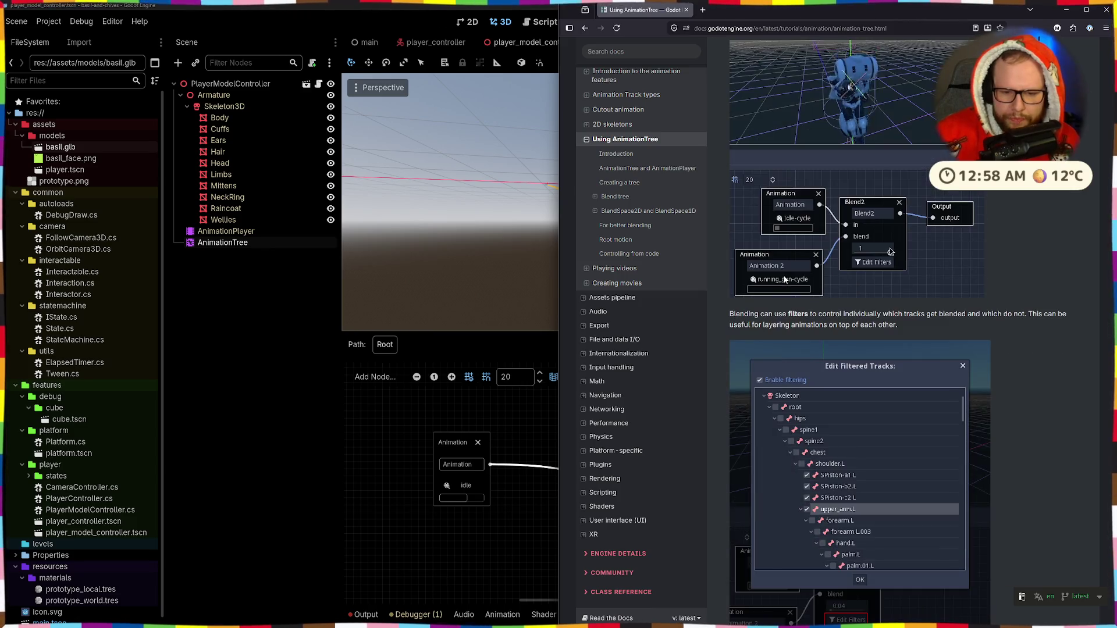
click(480, 558)
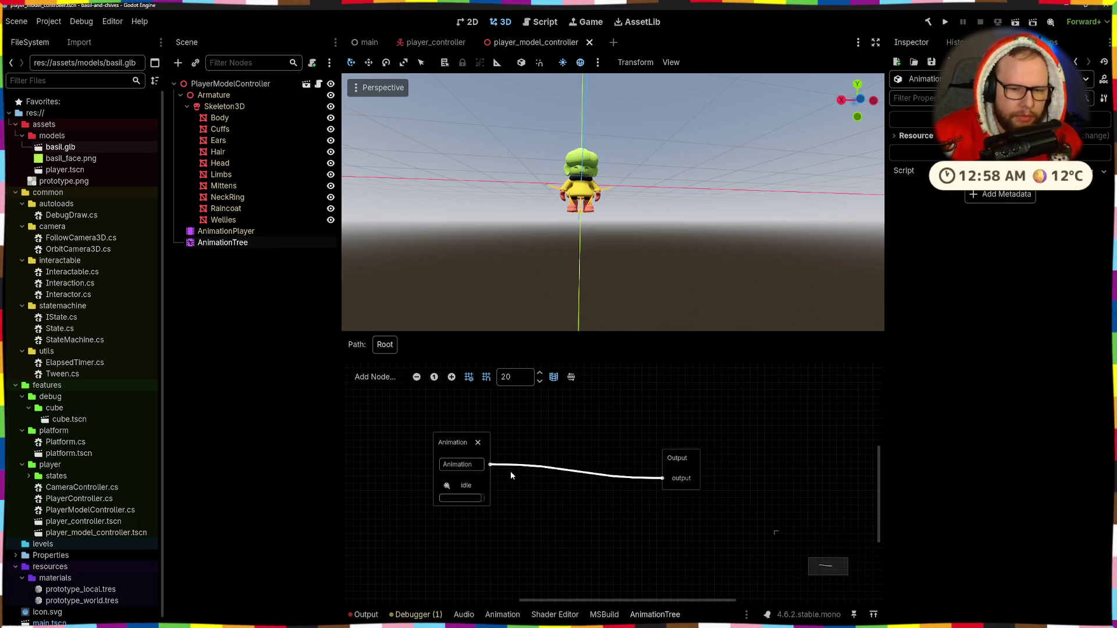
Add a second Animation node playing run and place it below the first node.
drag(449, 445, 456, 416)
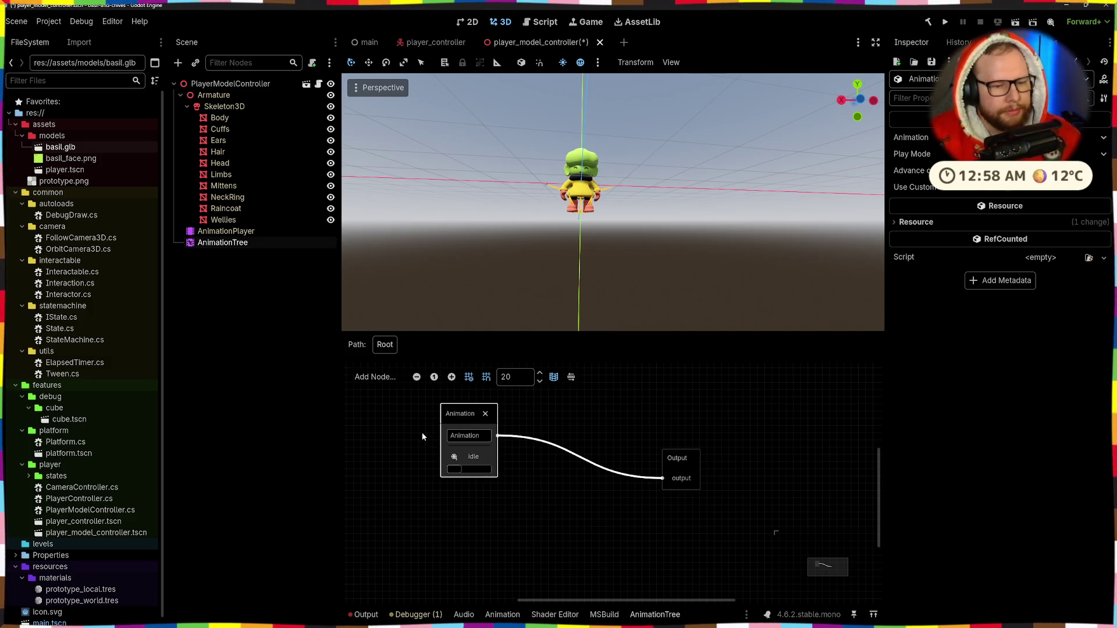
click(460, 516)
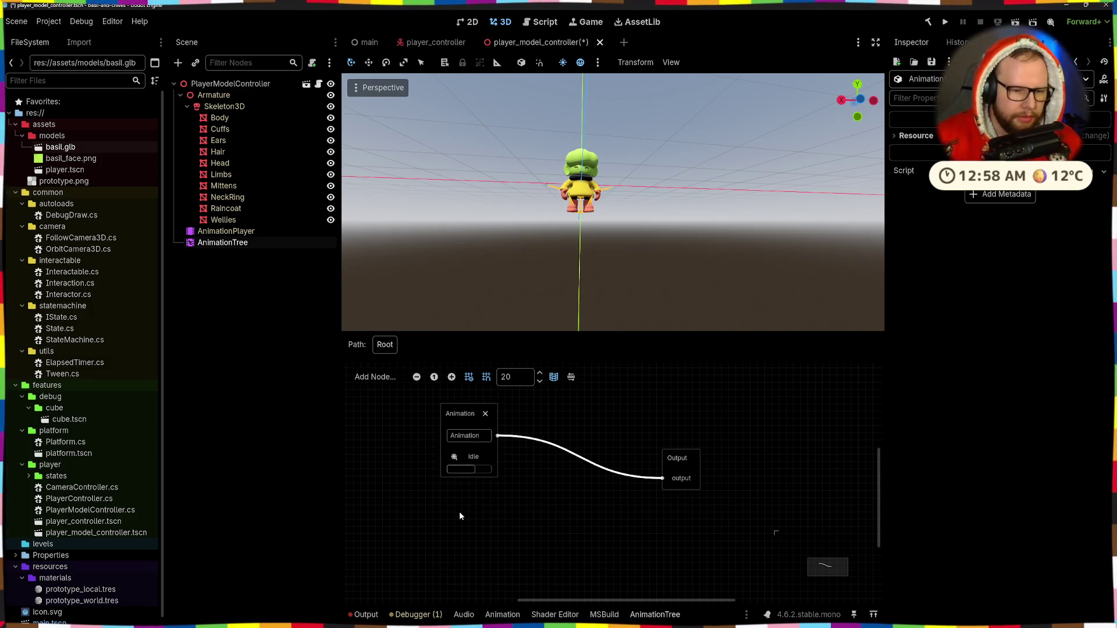
click(375, 377)
click(387, 395)
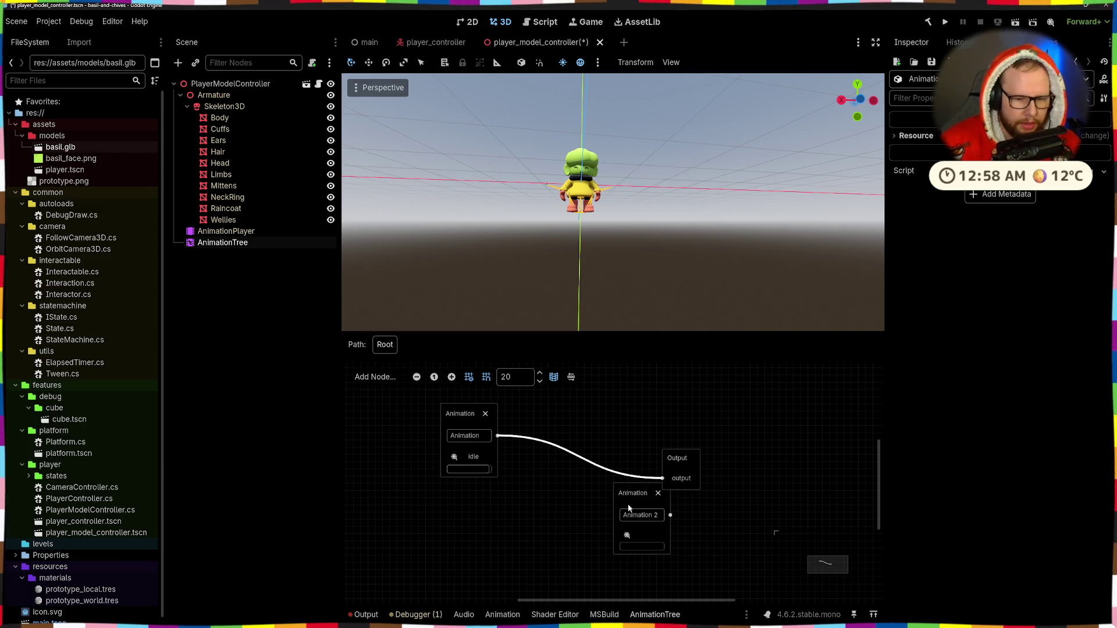
click(628, 536)
click(628, 536)
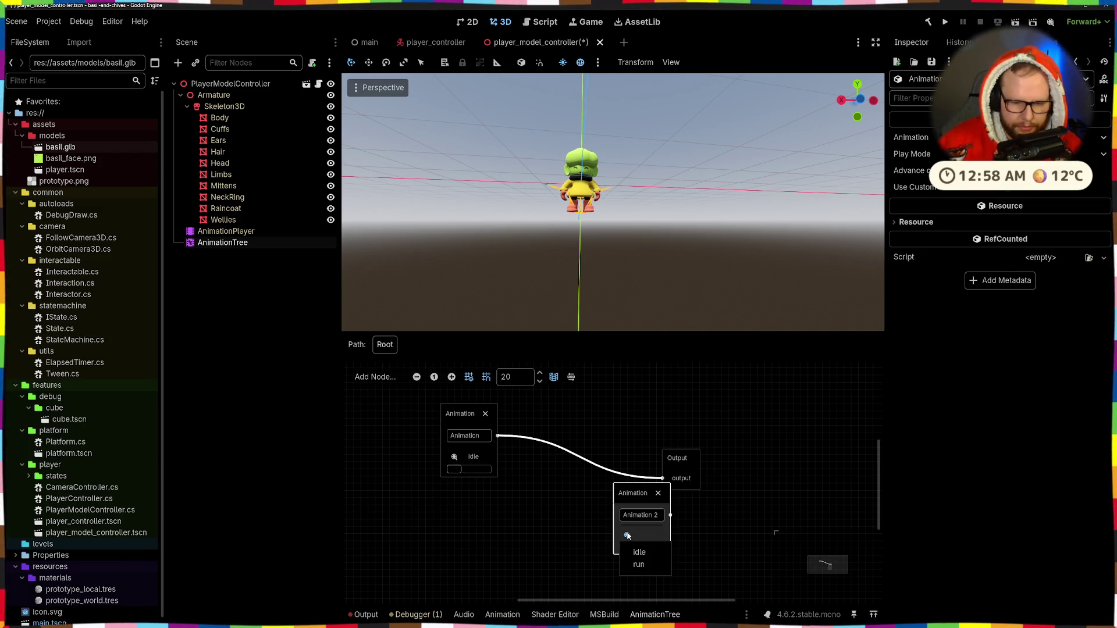
click(639, 565)
drag(633, 493, 460, 500)
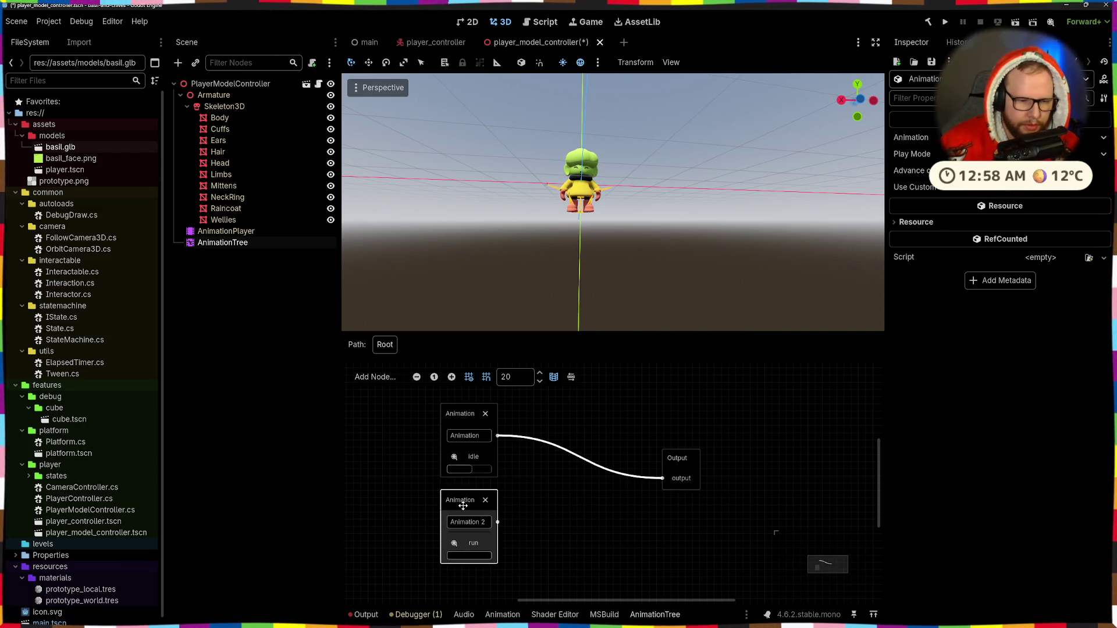
Rename the two Animation nodes 'idle' and 'run'.
double_click(464, 435)
text(idle)
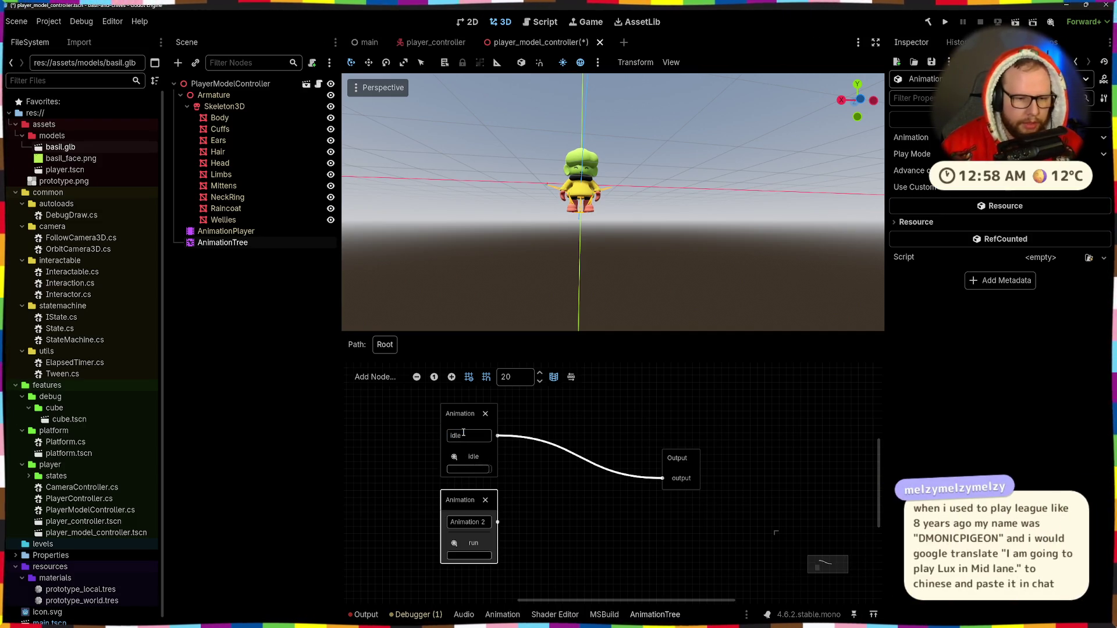
double_click(467, 522)
text(run)
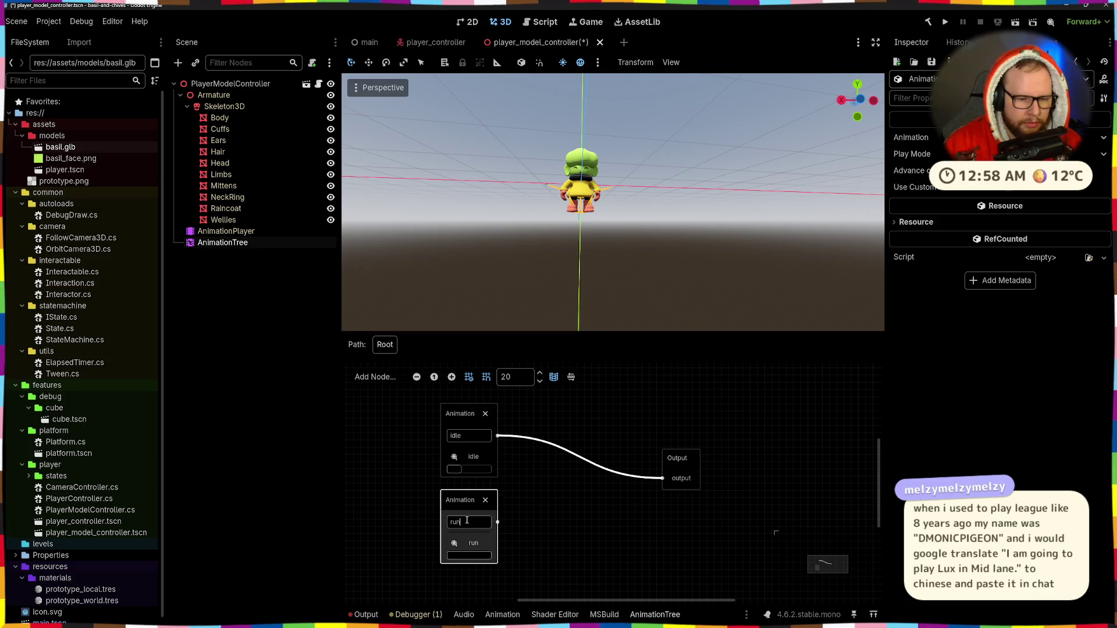
right_click(574, 474)
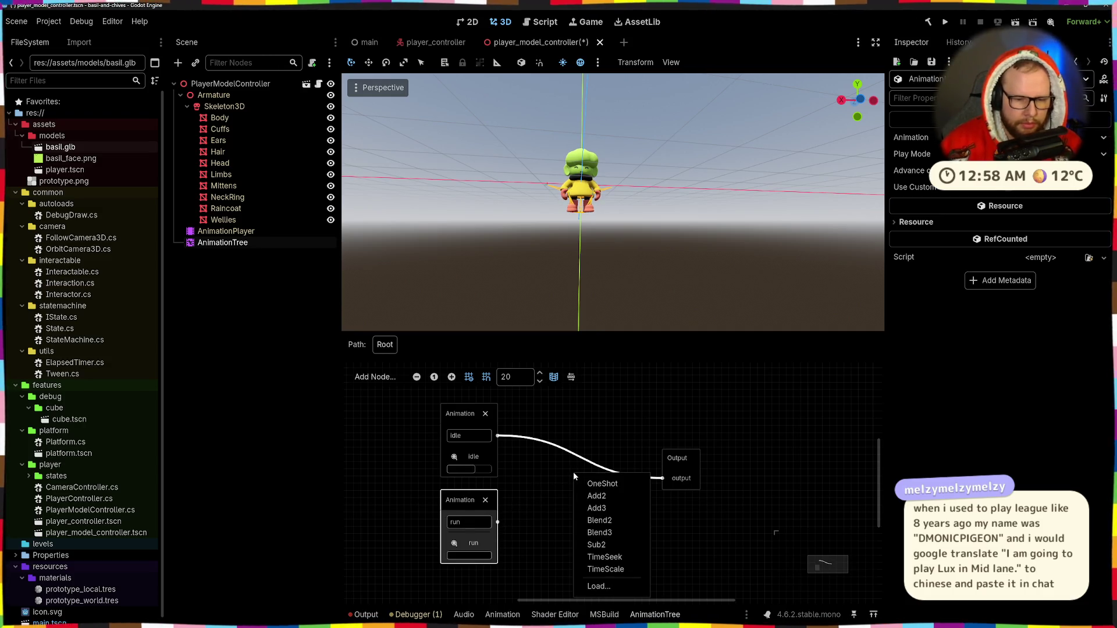
Place a Blend2 node beside Output and connect the idle animation to its 'in' port.
click(616, 520)
click(588, 478)
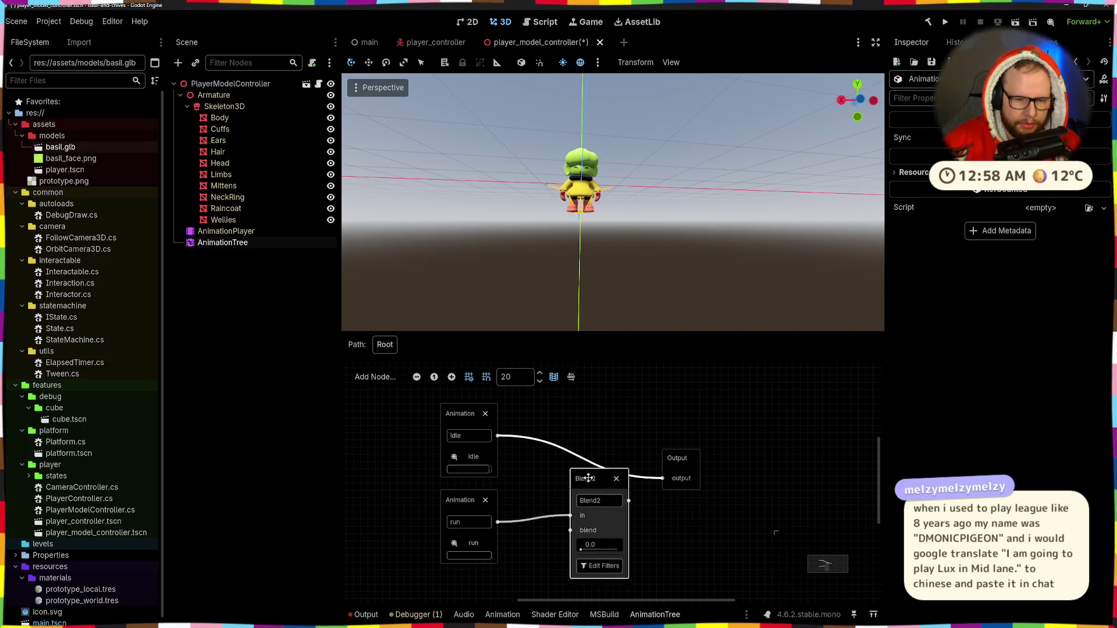
drag(588, 478, 589, 442)
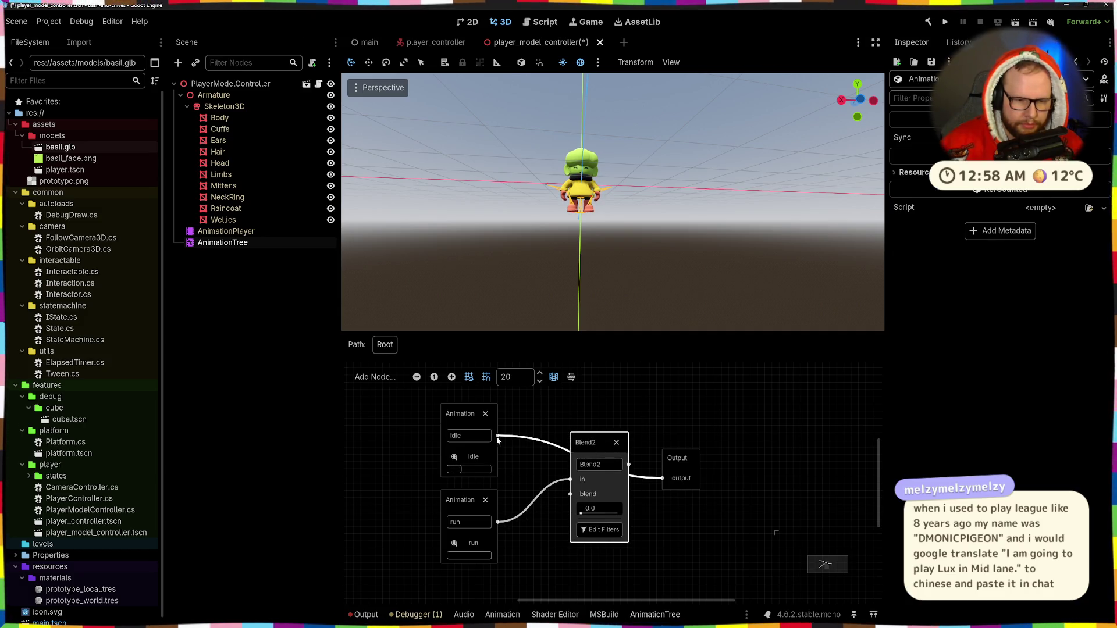
mouse_move(498, 436)
mouse_down()
mouse_move(569, 486)
mouse_move(537, 513)
mouse_move(507, 518)
mouse_move(552, 474)
mouse_move(570, 478)
mouse_move(583, 428)
mouse_up()
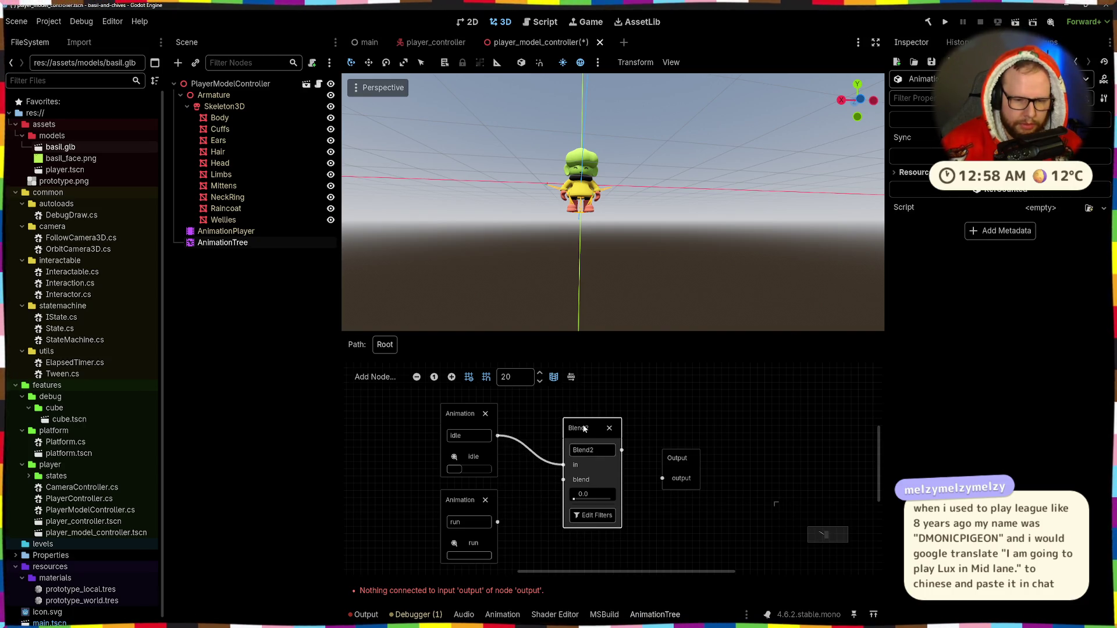
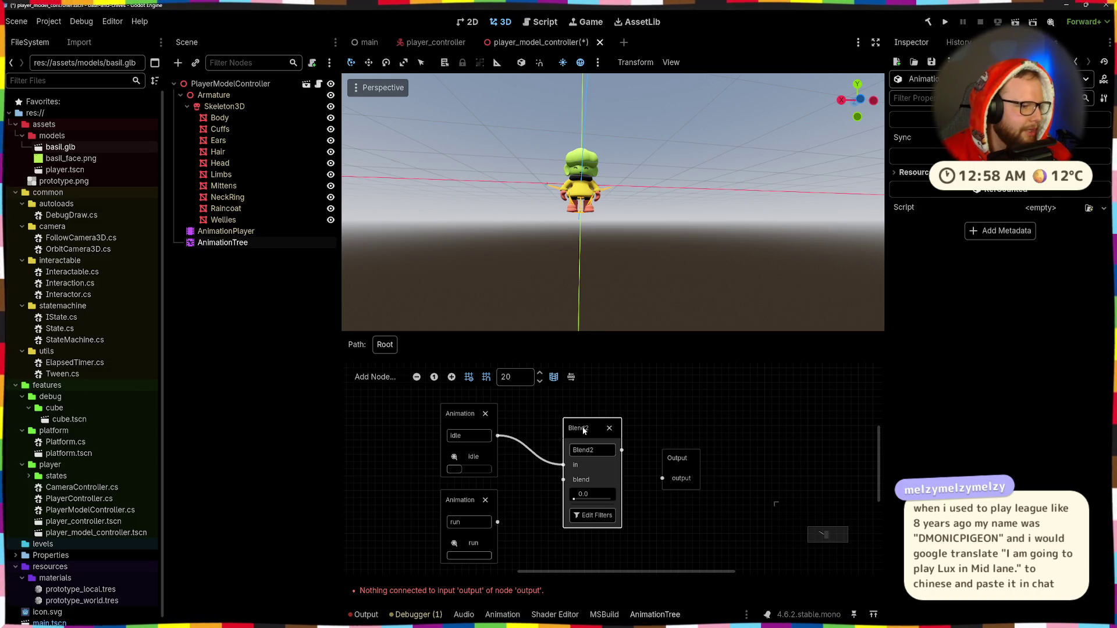
After checking the AnimationTree docs, wire run into Blend2's blend port and Blend2 into Output.
key(alt+Tab)
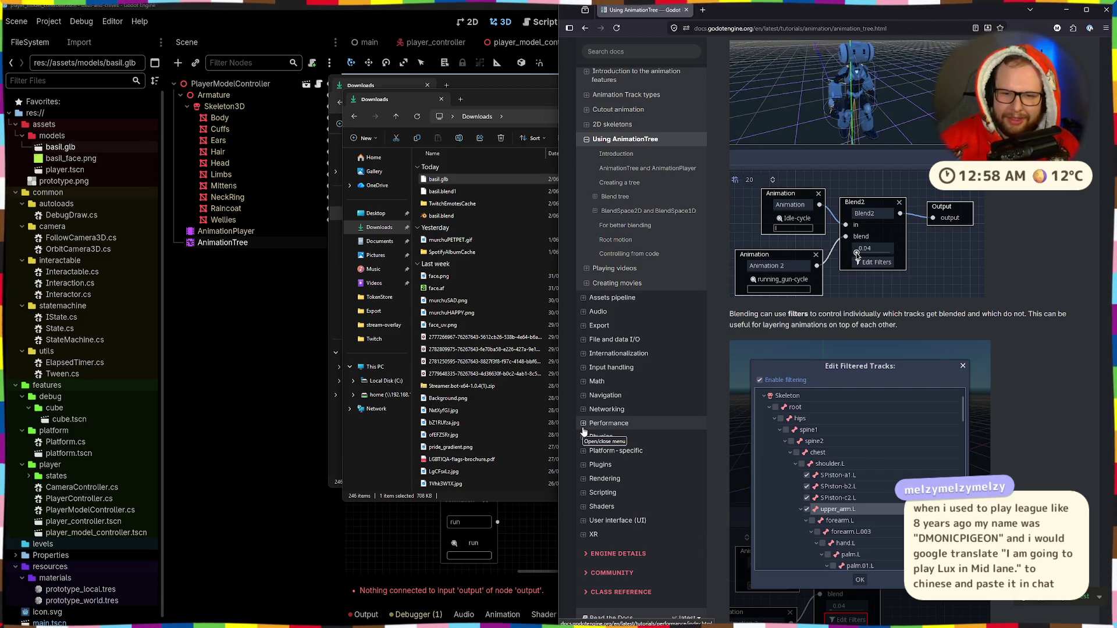
key(alt+Tab)
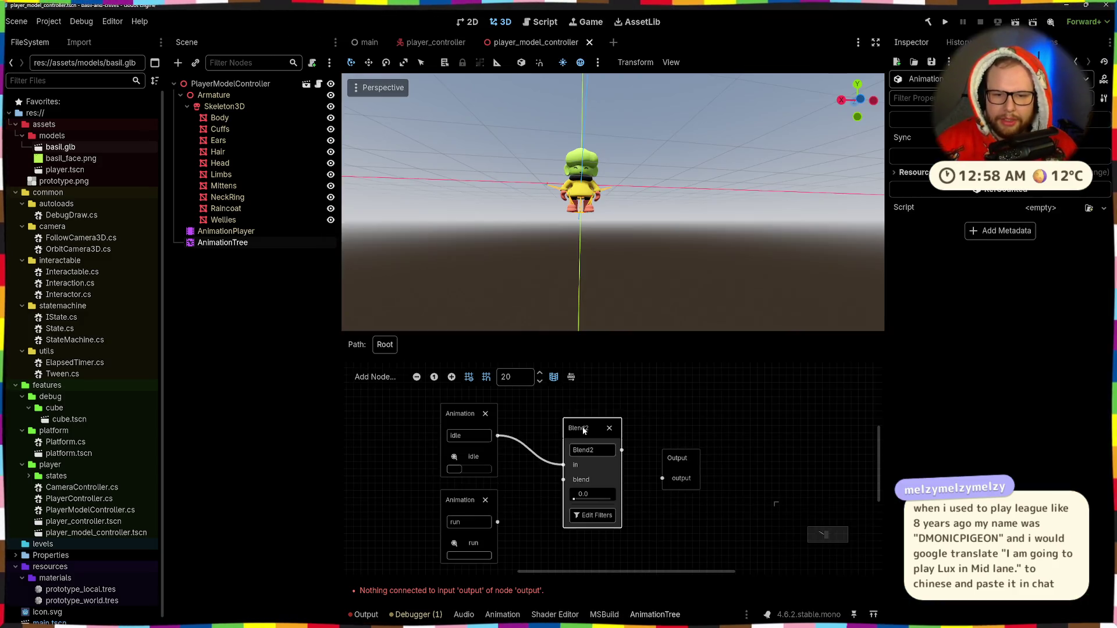
mouse_move(498, 522)
mouse_down()
mouse_move(542, 479)
mouse_move(563, 479)
mouse_up()
drag(661, 482, 688, 440)
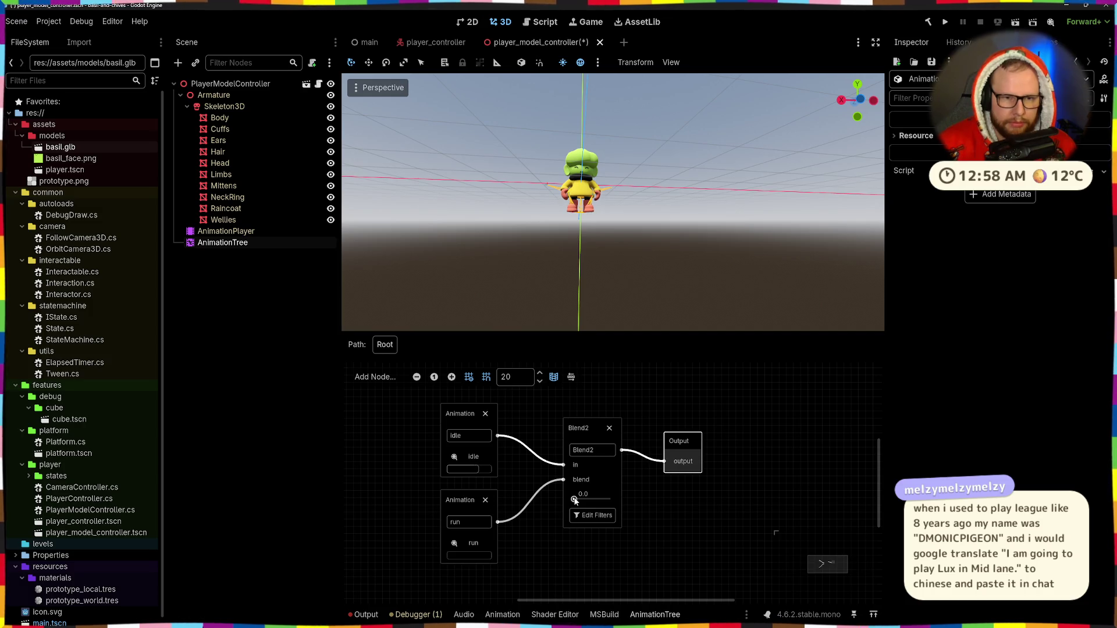
Preview the blend by sliding Blend2 toward run and back to idle while orbiting the character.
drag(575, 501, 585, 501)
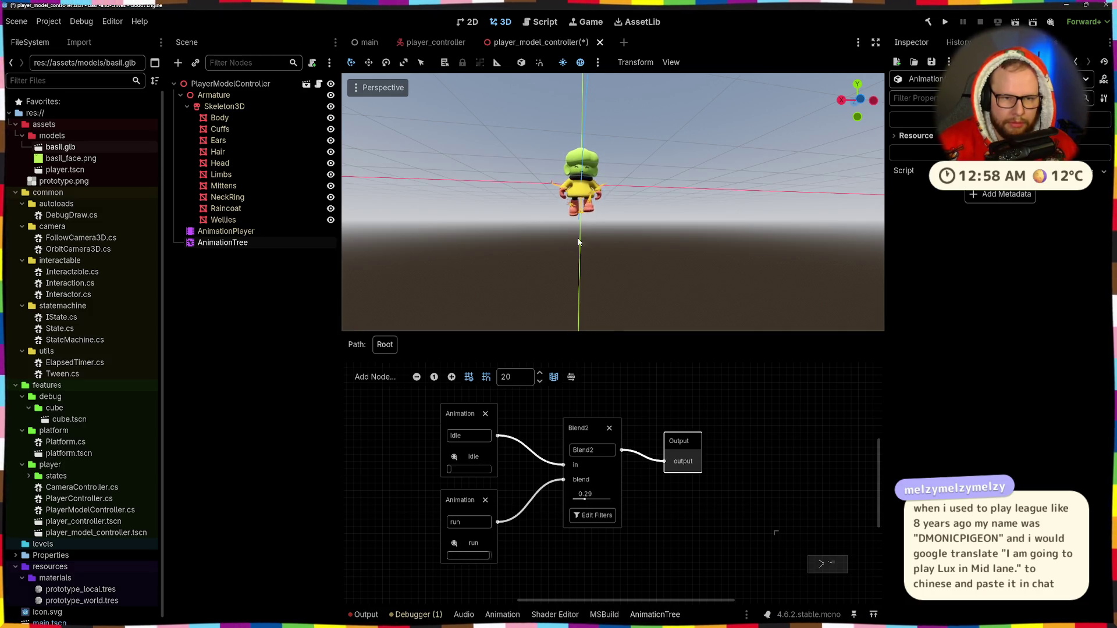
scroll(615, 259, up, 5)
mouse_move(590, 259)
mouse_down()
mouse_move(638, 270)
mouse_move(628, 291)
mouse_up()
mouse_move(589, 500)
mouse_down()
mouse_move(624, 501)
mouse_move(576, 504)
mouse_move(624, 497)
mouse_up()
scroll(709, 225, down, 5)
drag(709, 225, 661, 212)
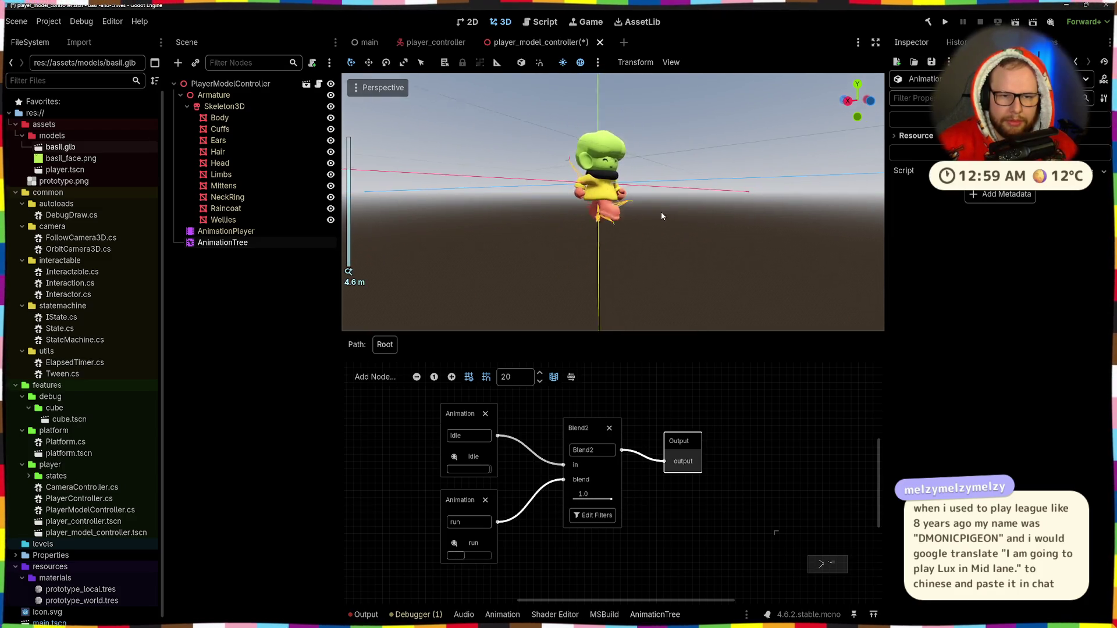
drag(603, 494, 576, 499)
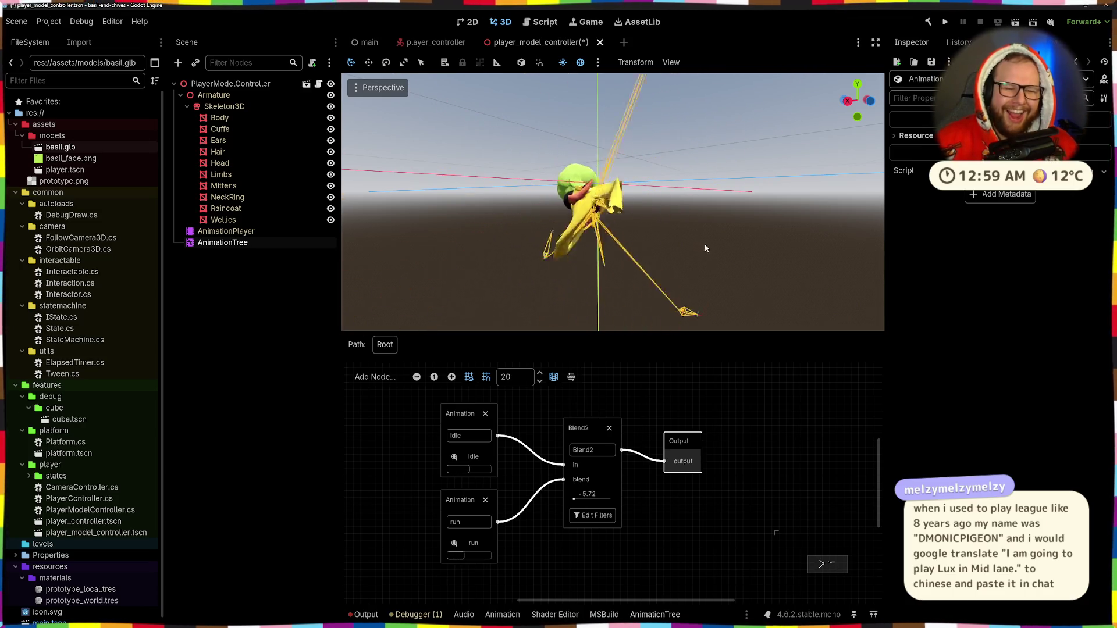
mouse_move(704, 236)
mouse_down()
mouse_move(760, 232)
mouse_move(714, 240)
mouse_up()
scroll(737, 225, up, 3)
scroll(711, 240, down, 2)
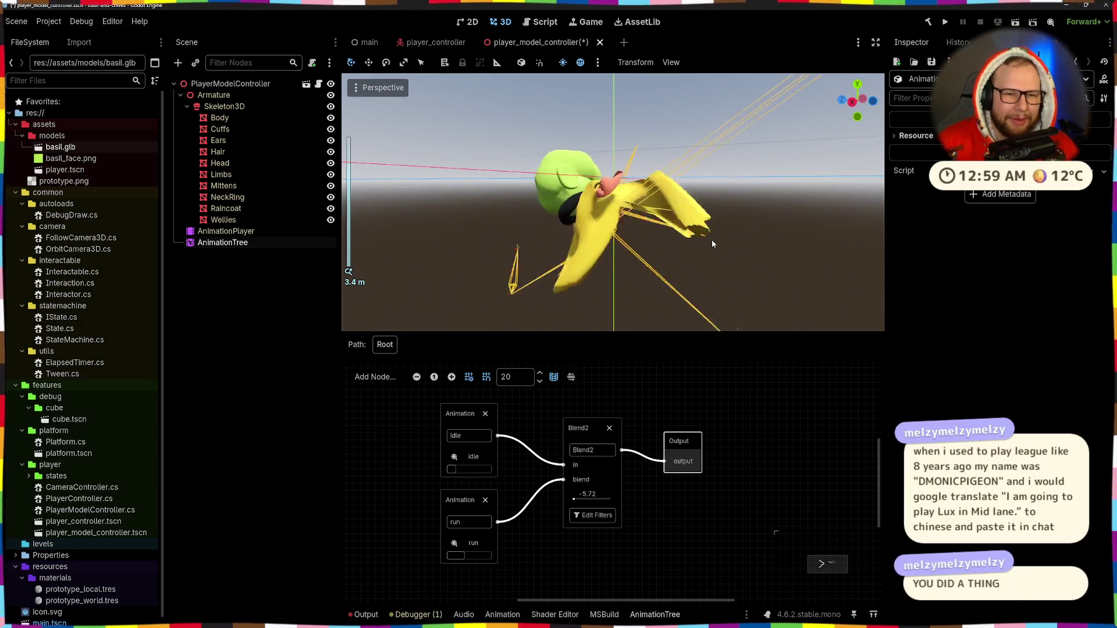
drag(713, 243, 573, 294)
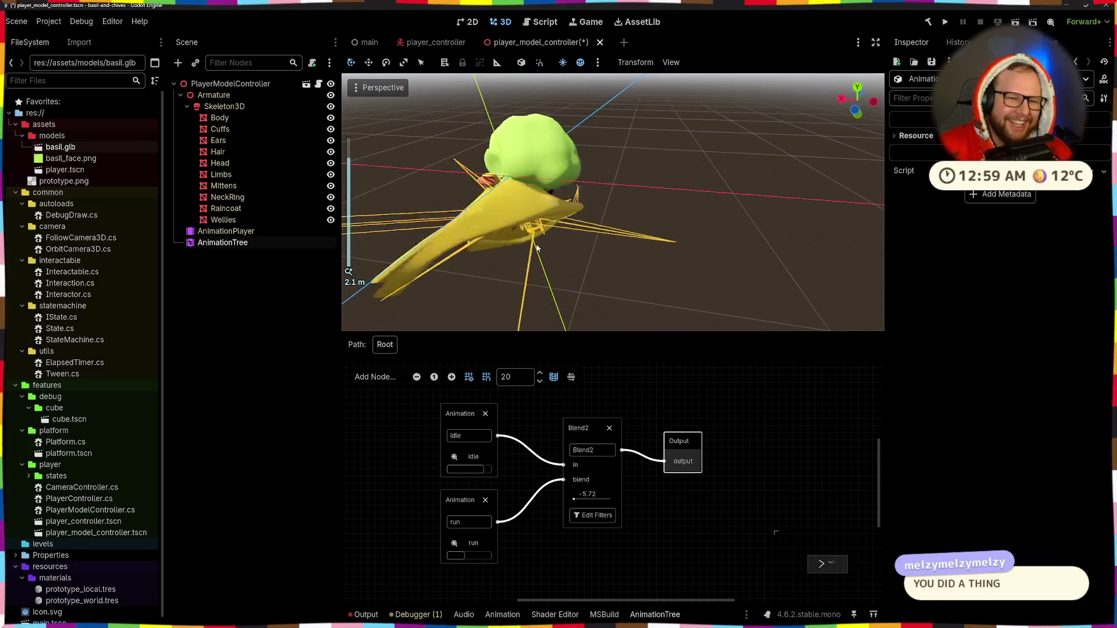
Close the AnimationTree graph panel, reframe the model, and reselect the AnimationTree node.
click(673, 186)
mouse_move(537, 302)
mouse_down()
mouse_move(498, 326)
mouse_move(662, 282)
mouse_up()
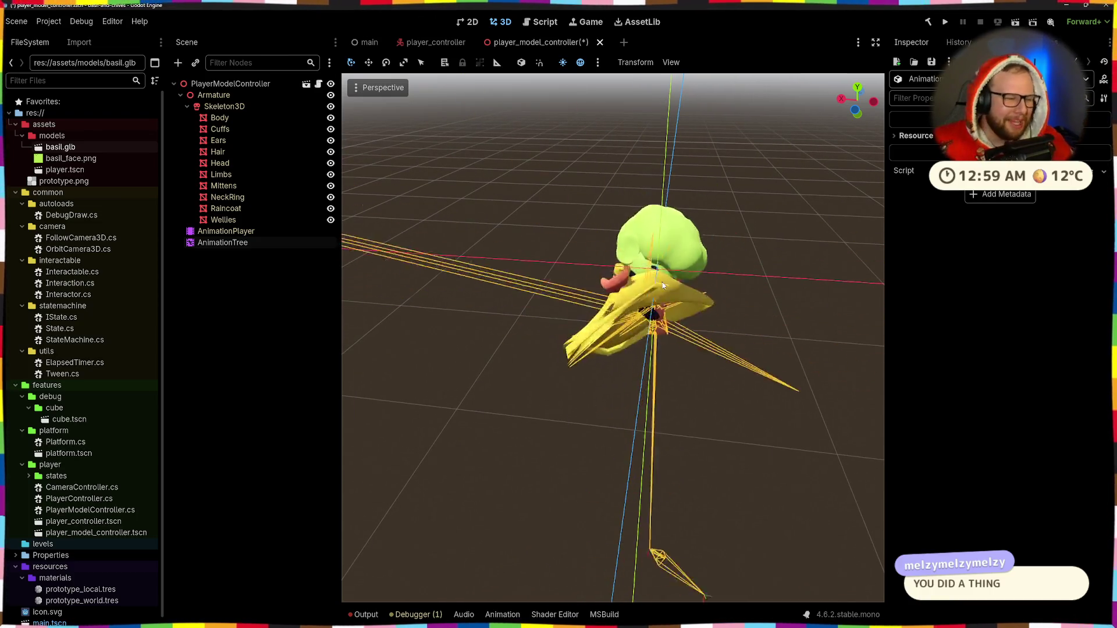
click(226, 243)
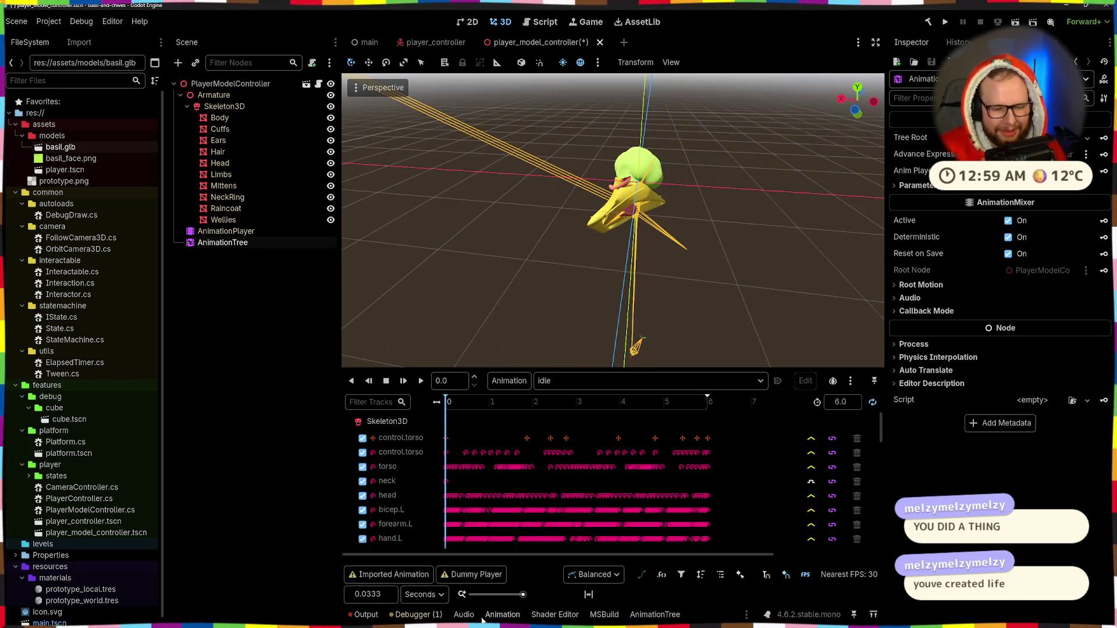
Show the AnimationTree graph and try Blend2 blend values of -10 and -1000.
click(652, 614)
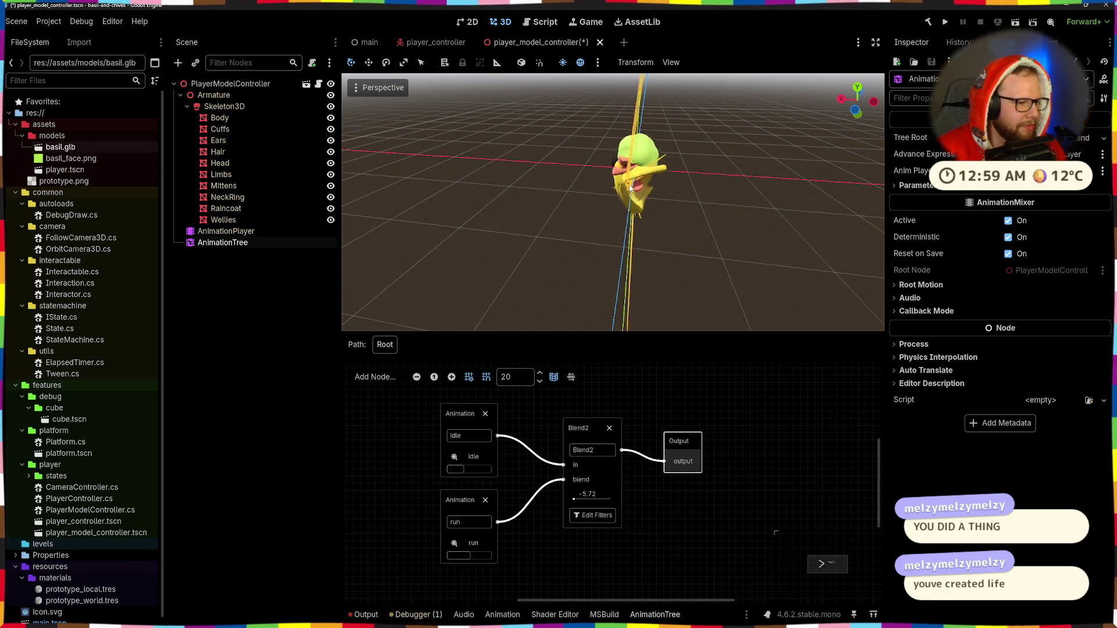
scroll(670, 157, up, 3)
mouse_move(694, 131)
mouse_down()
mouse_move(637, 195)
mouse_move(601, 294)
mouse_up()
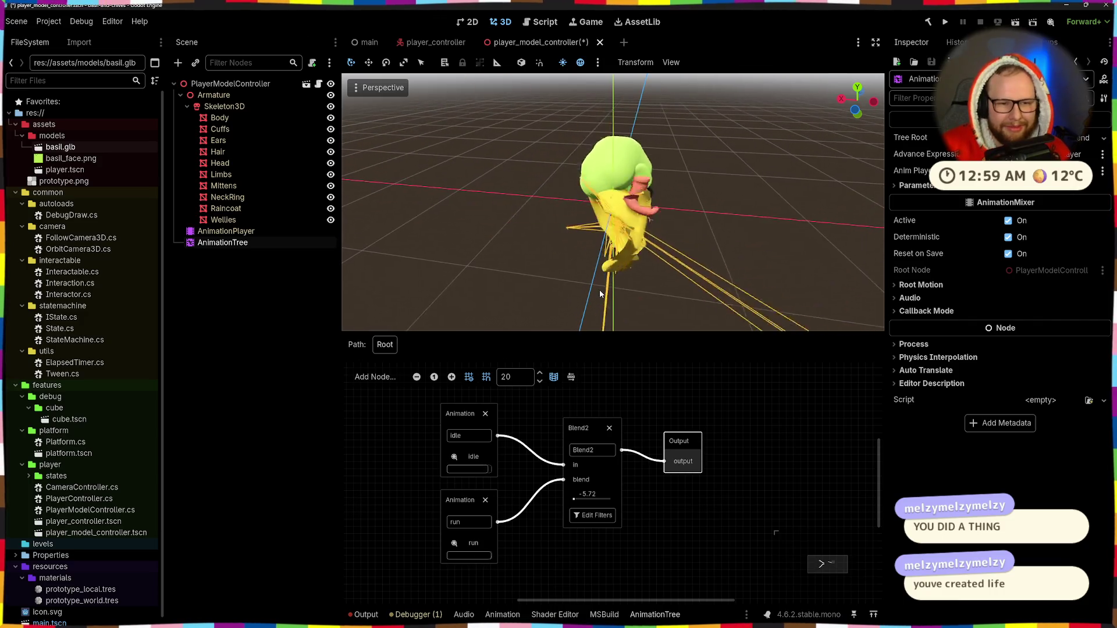
click(581, 496)
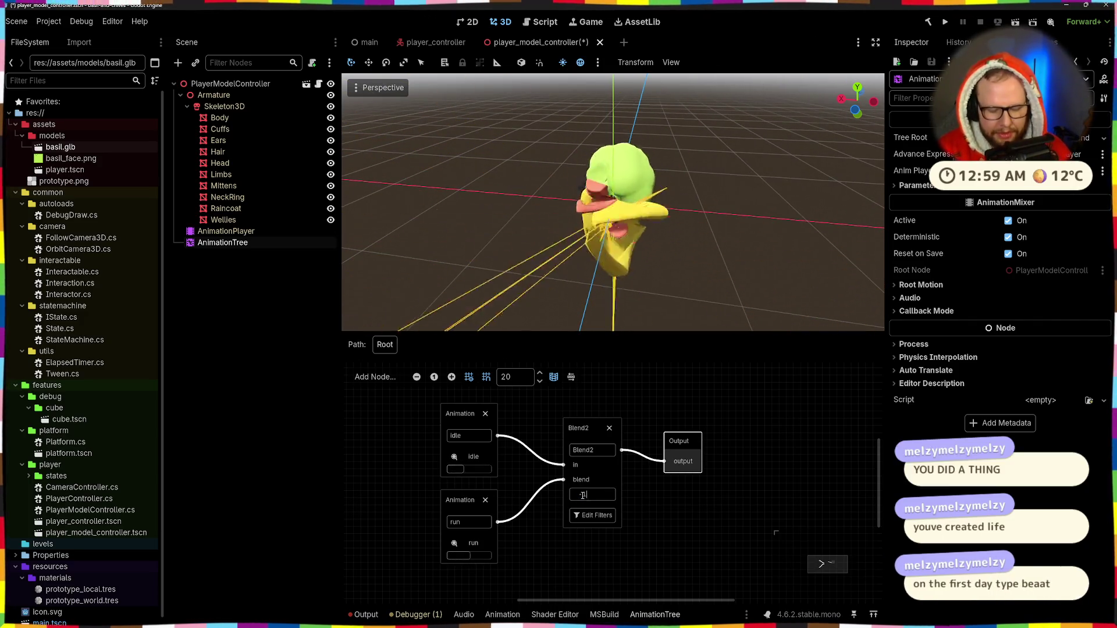
text(-10)
key(Return)
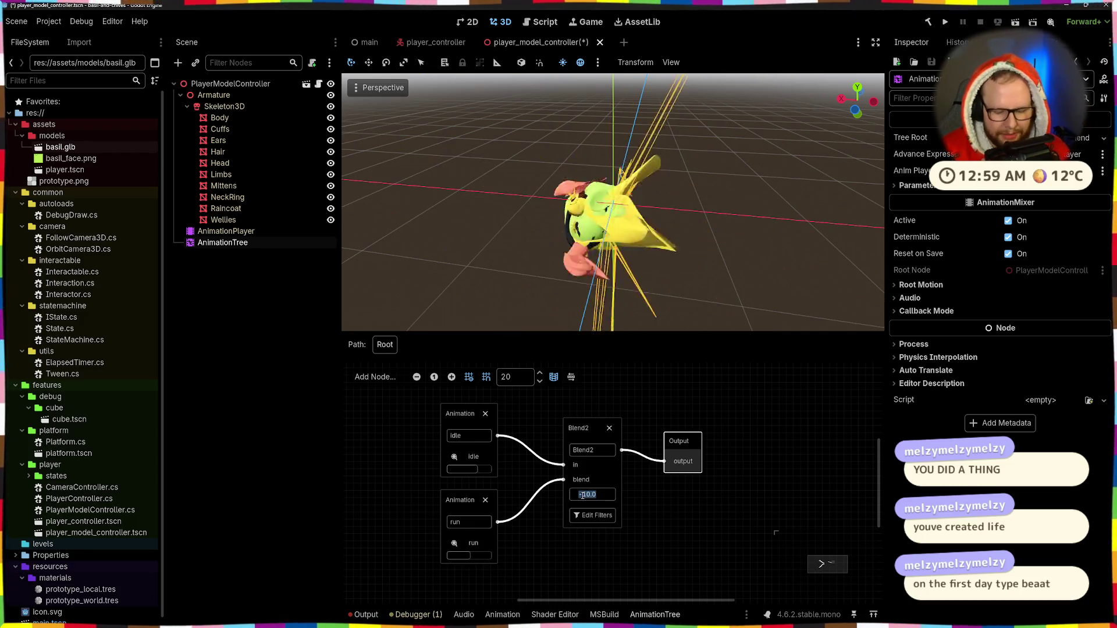
text(-1000)
key(Return)
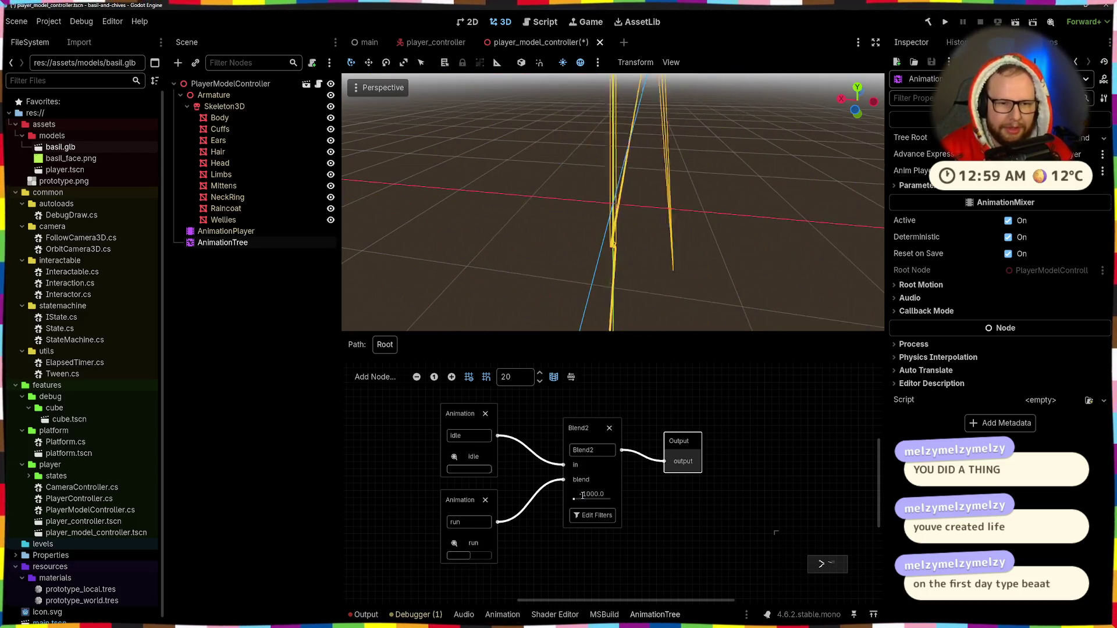
scroll(610, 276, down, 2)
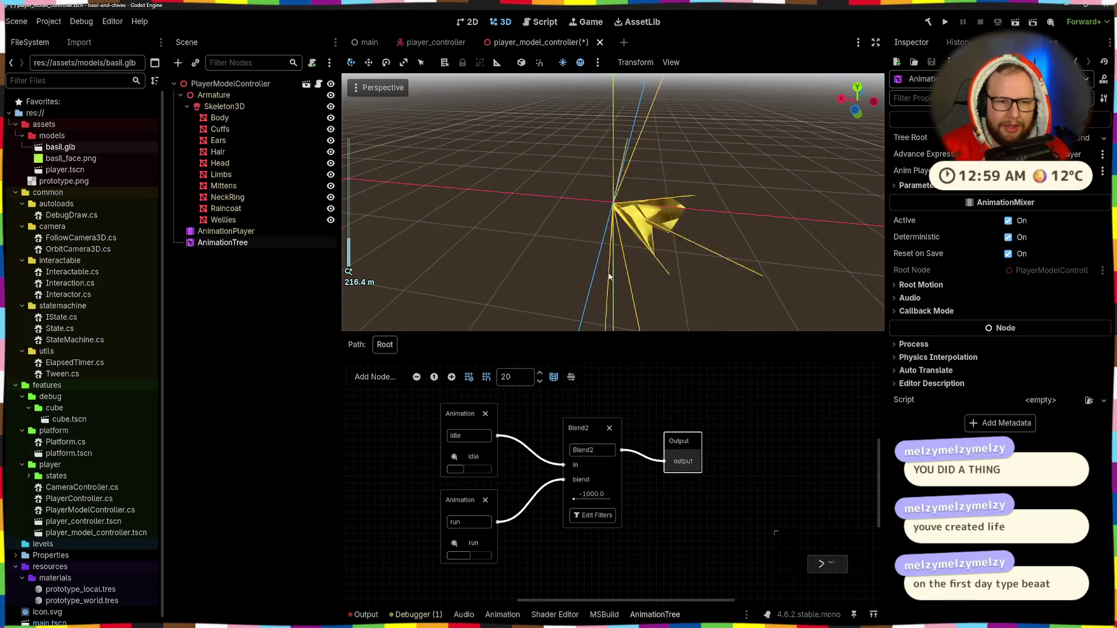
scroll(609, 277, up, 10)
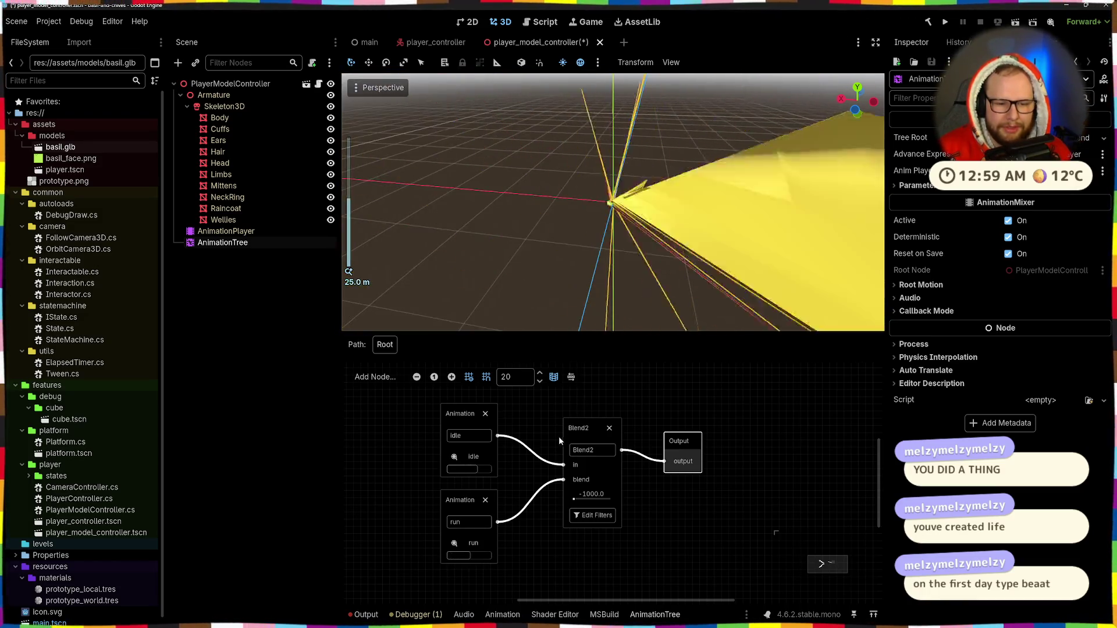
Try blend amounts of 10 and 2, then settle on 1.5 while orbiting the model.
drag(574, 499, 596, 495)
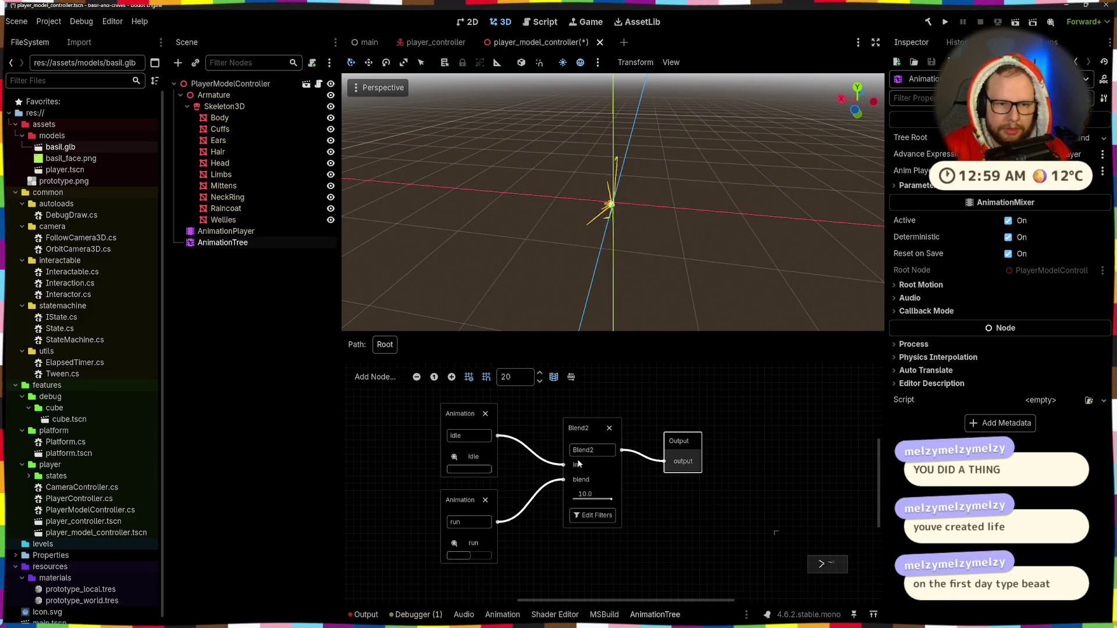
scroll(579, 464, up, 3)
scroll(631, 222, up, 10)
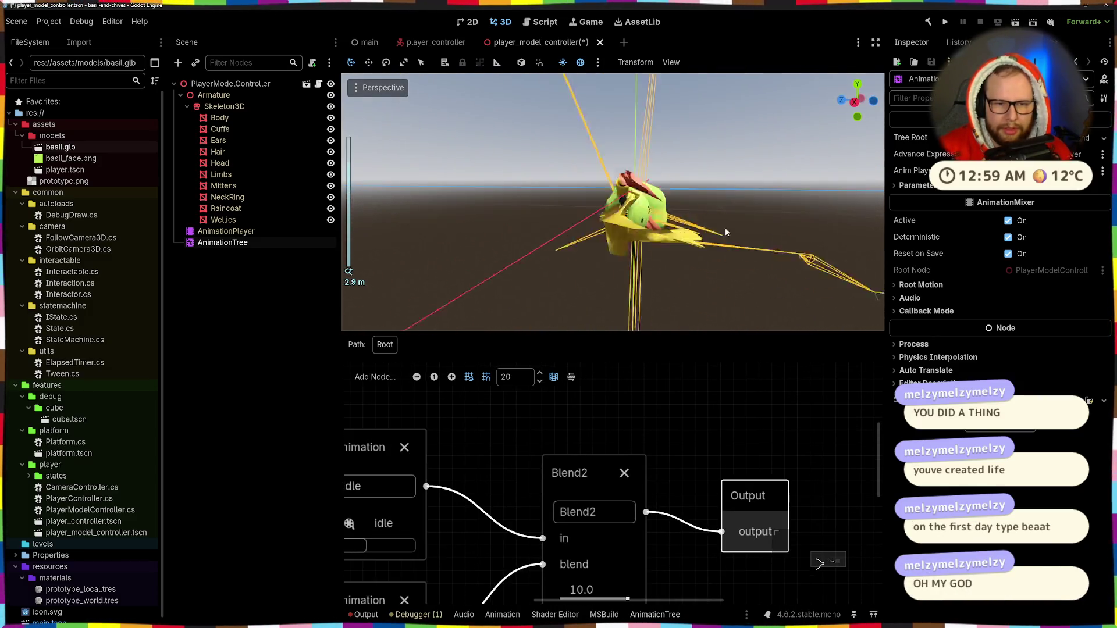
scroll(710, 435, down, 2)
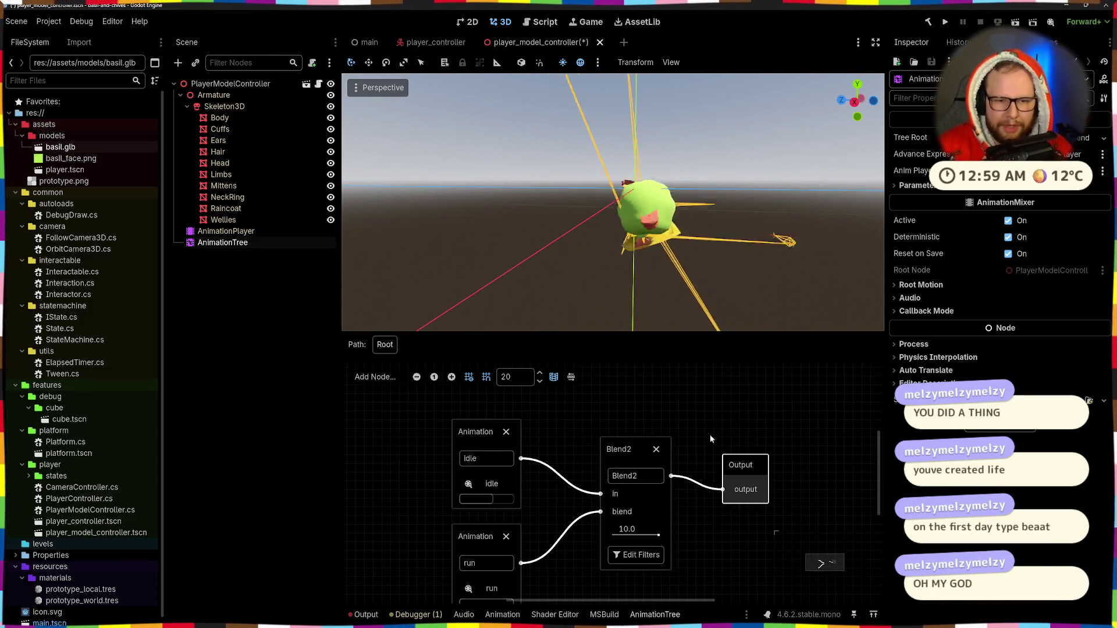
click(637, 535)
text(2)
key(Return)
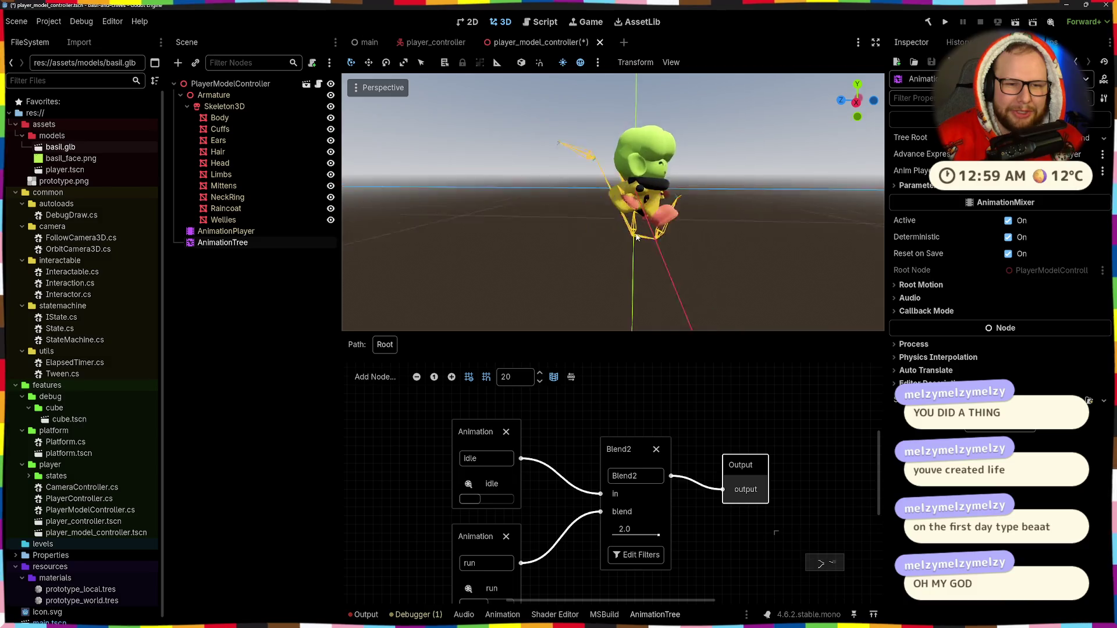
click(639, 535)
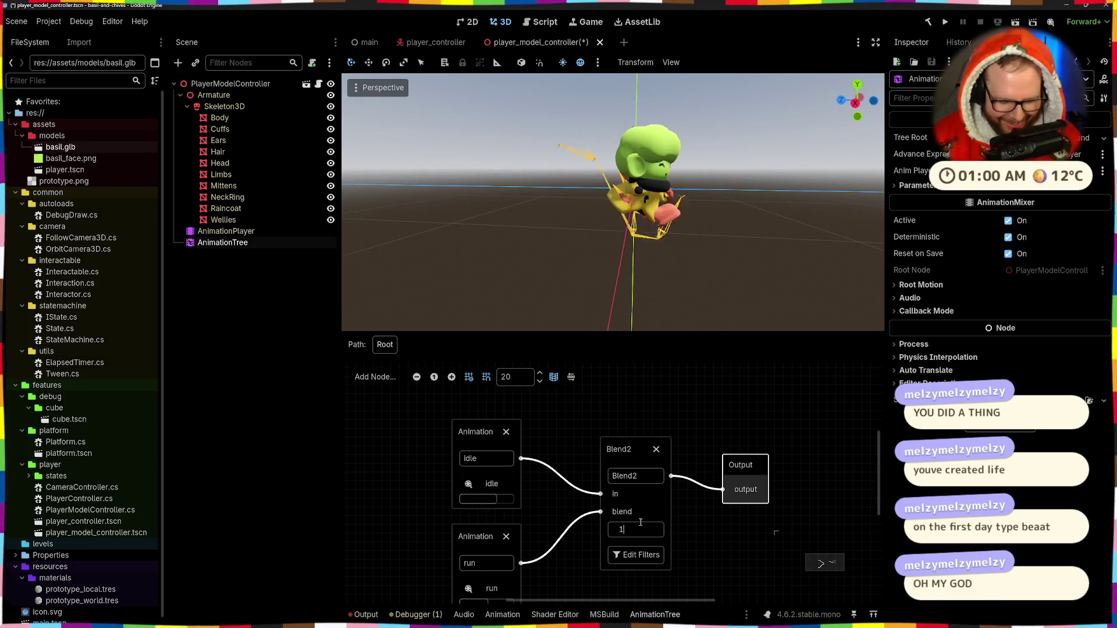
text(1.5)
key(Return)
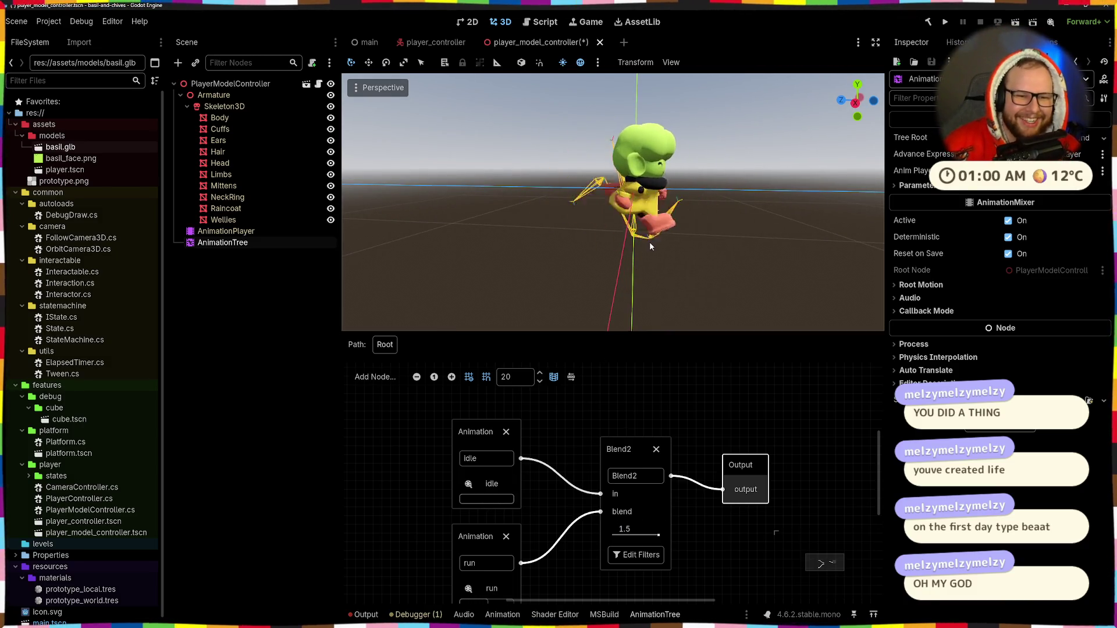
mouse_move(650, 242)
mouse_down()
mouse_move(698, 188)
mouse_move(552, 223)
mouse_up()
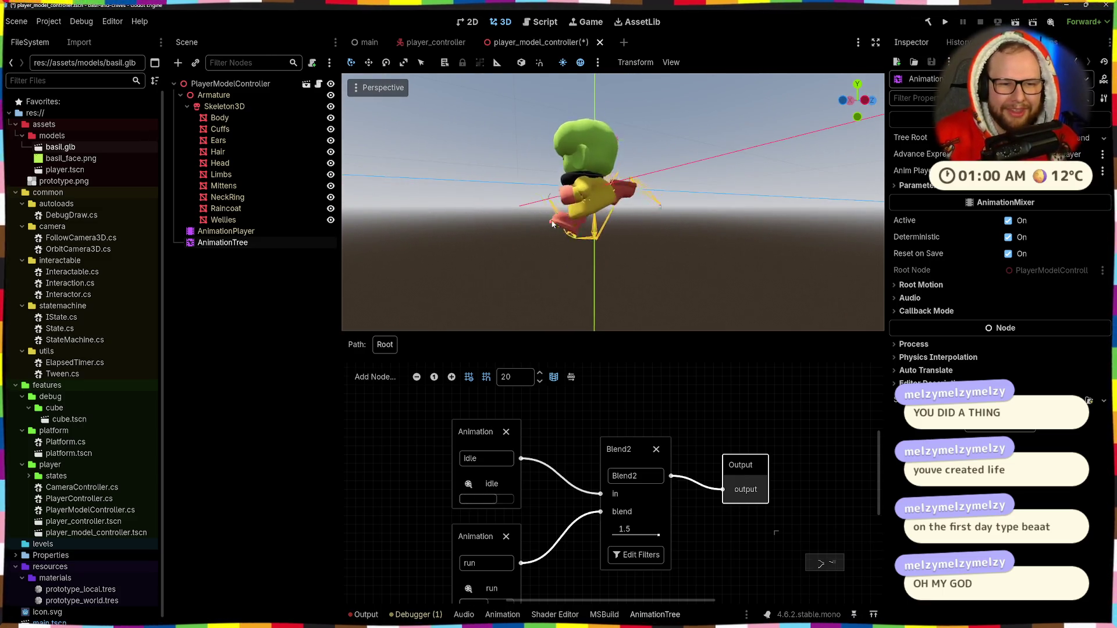
drag(653, 218, 616, 213)
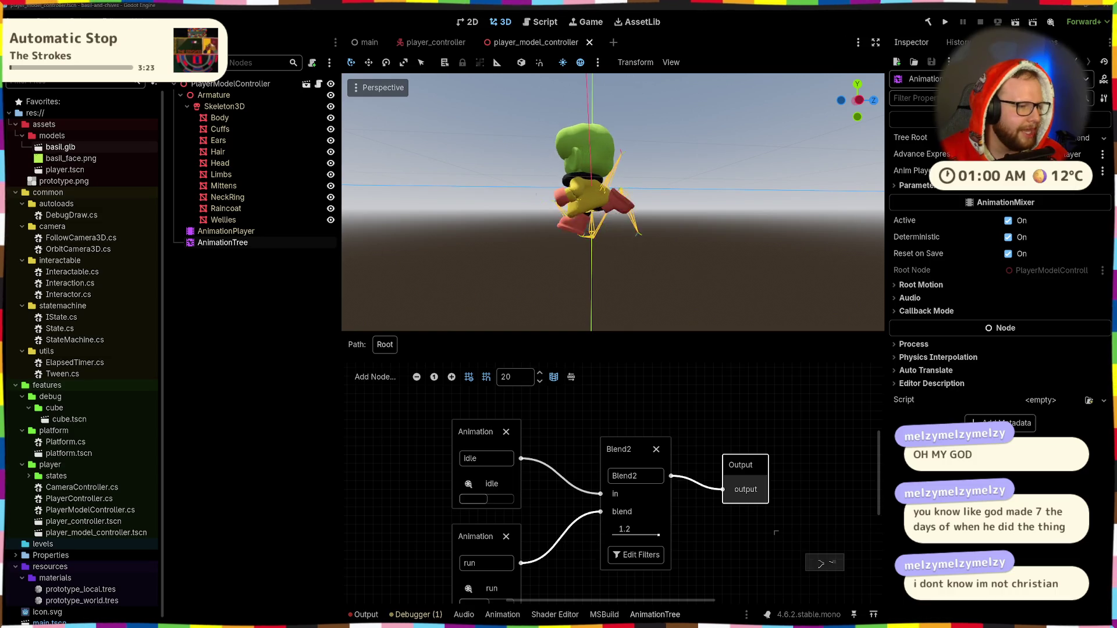
Reselect the AnimationTree to show its graph and set the Blend2 blend to 1.0.
click(496, 265)
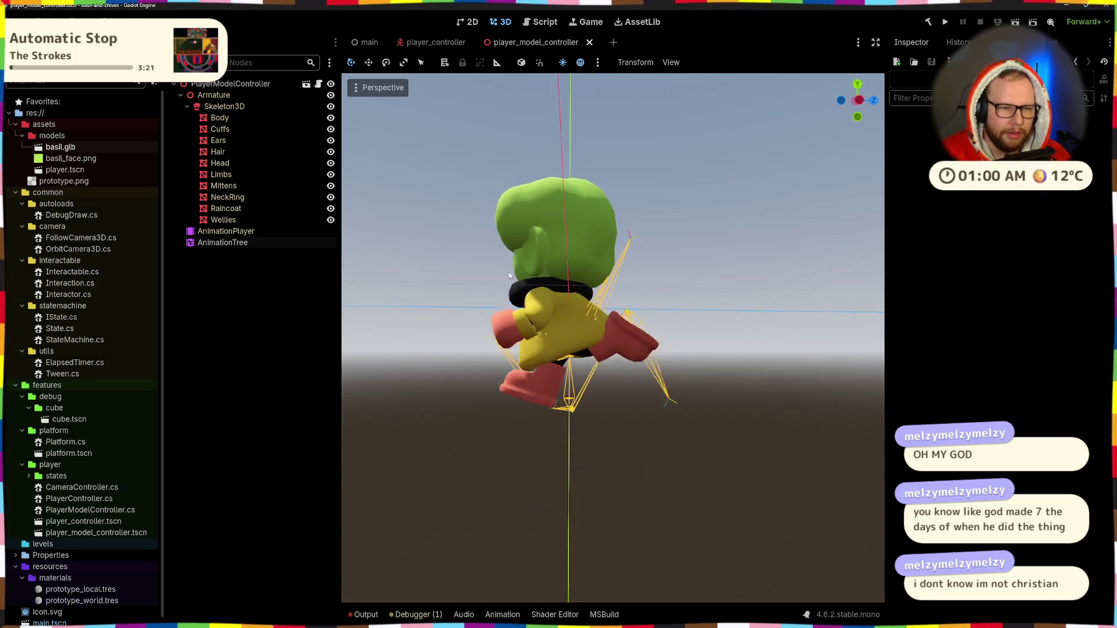
click(224, 231)
click(222, 242)
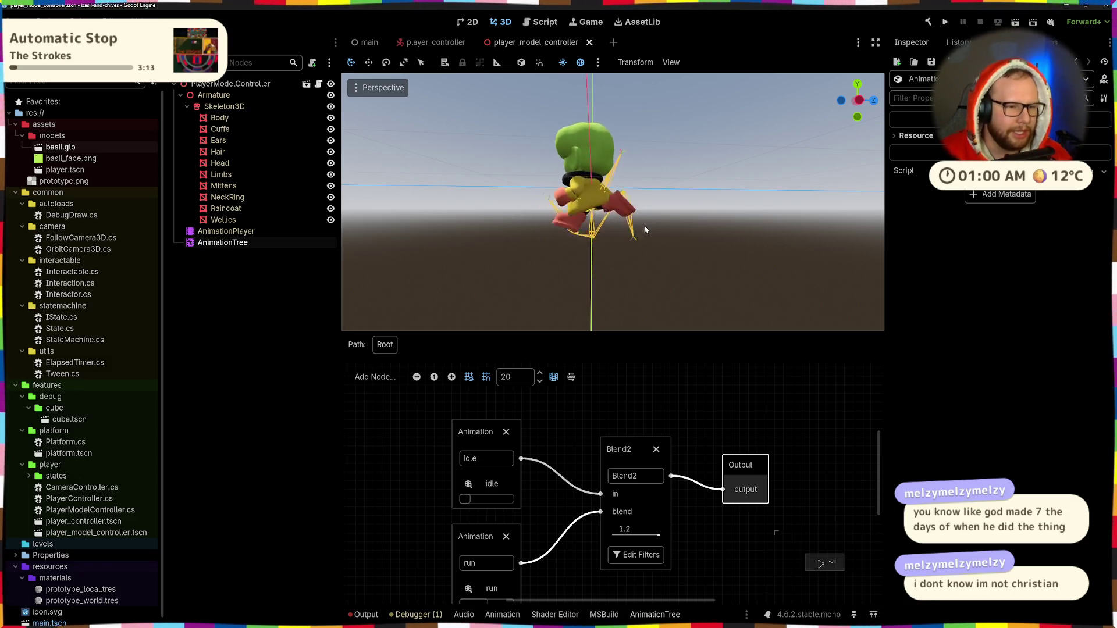
drag(629, 242, 610, 253)
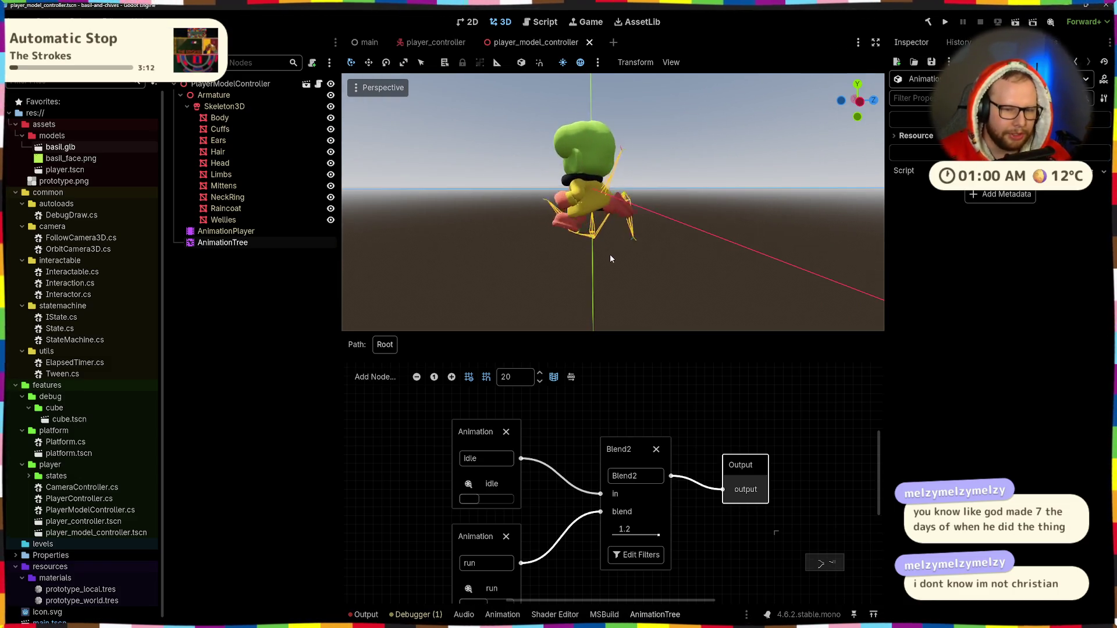
click(637, 527)
text(1.0)
key(Return)
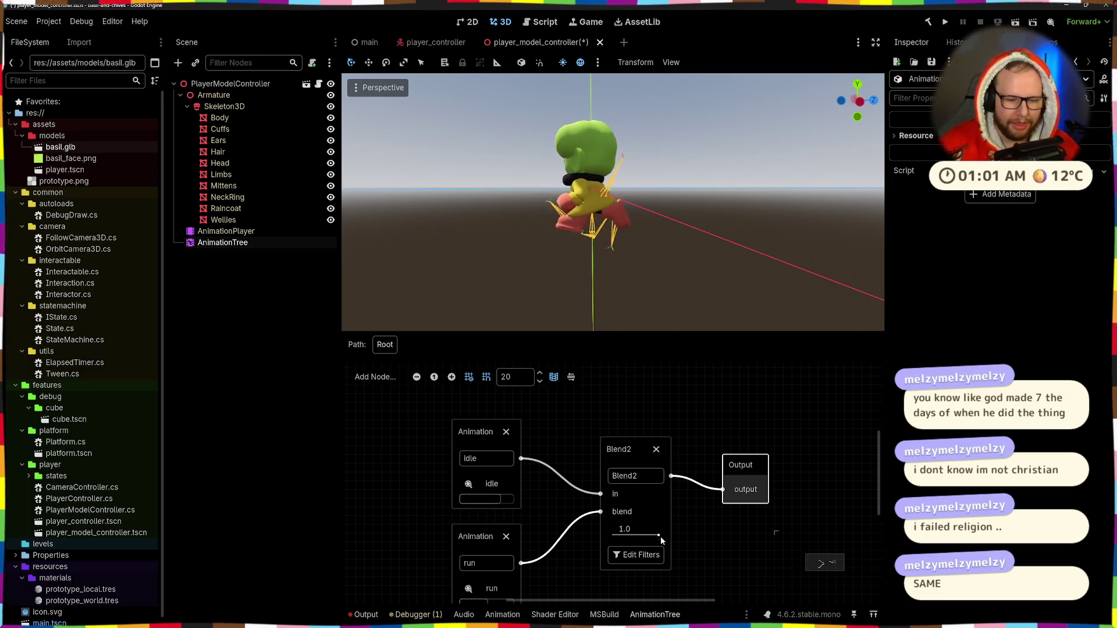
Scrub the Blend2 blend between about 0.62 and full run, then reset it to 0.
drag(659, 536, 642, 537)
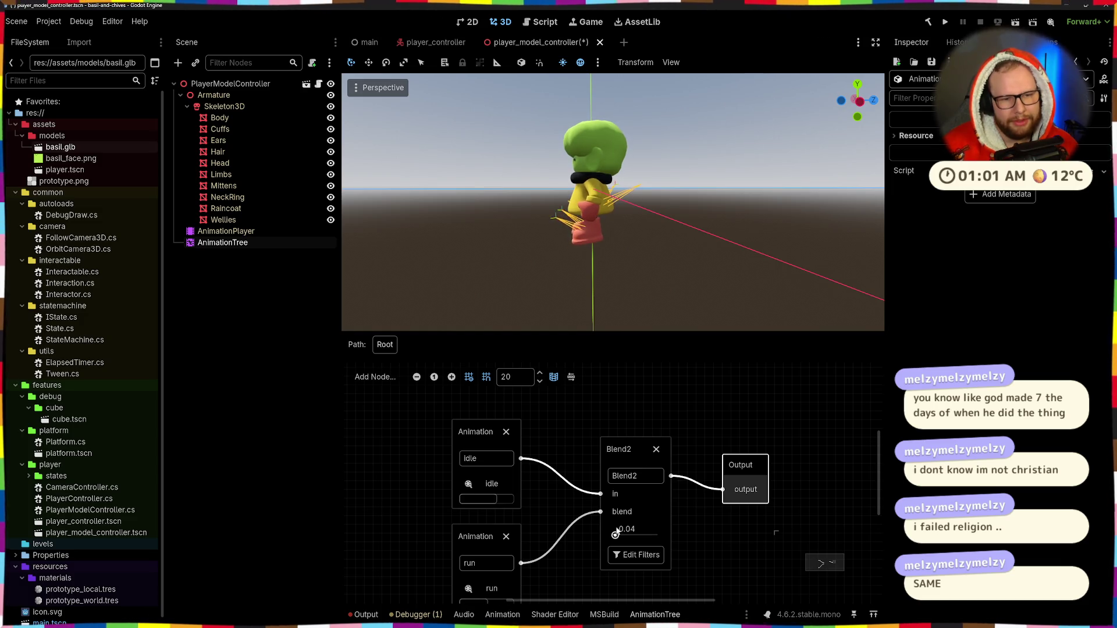
drag(617, 534, 661, 535)
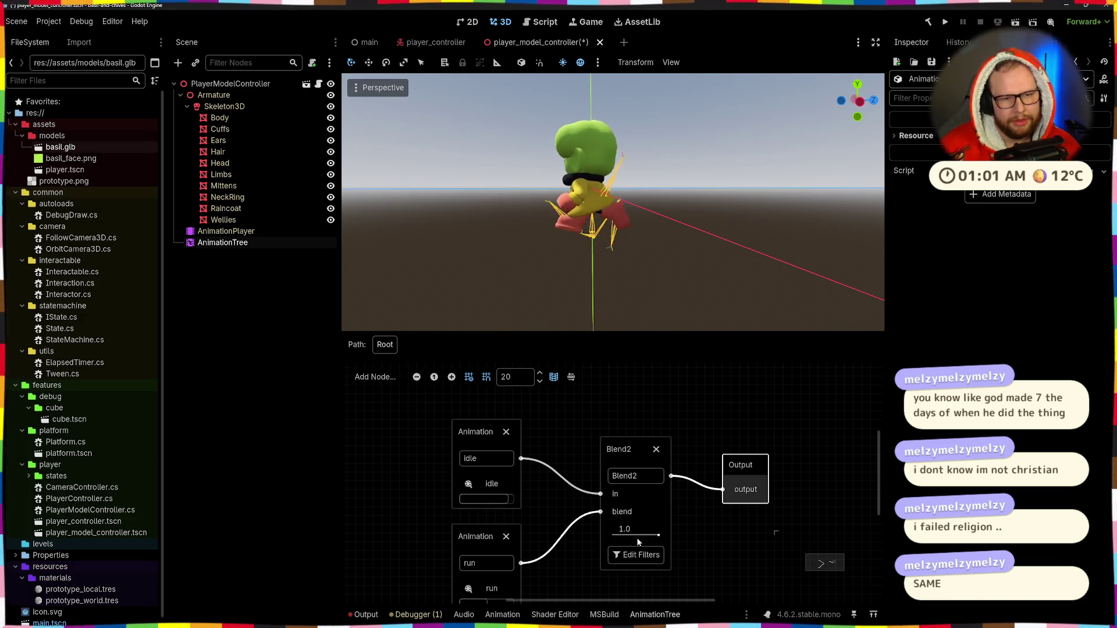
scroll(633, 226, down, 4)
drag(755, 219, 685, 230)
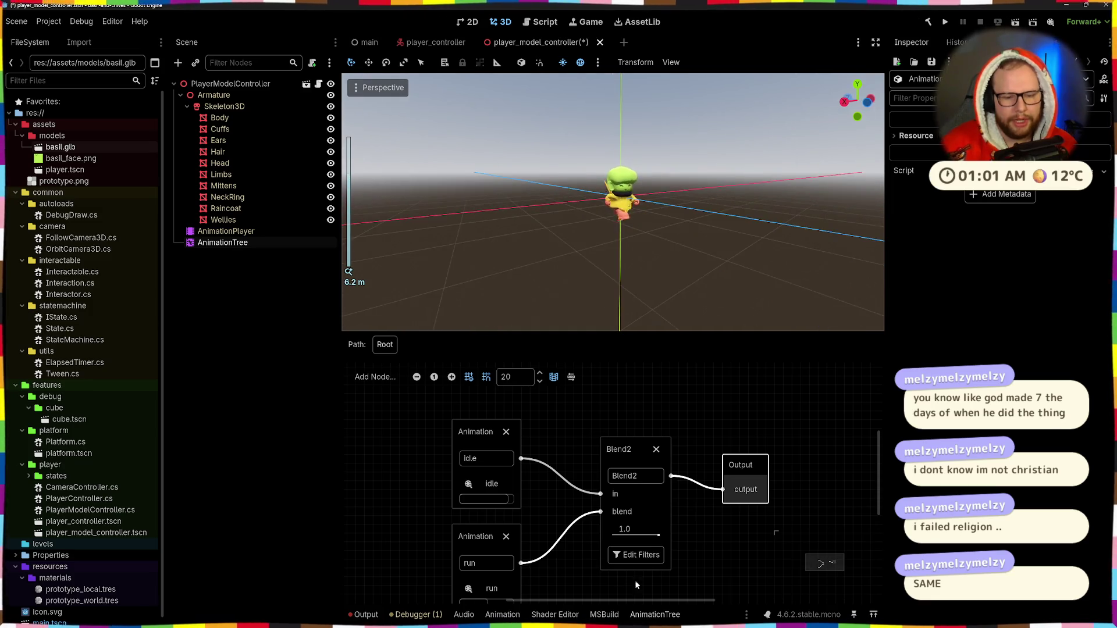
drag(617, 534, 605, 534)
click(637, 527)
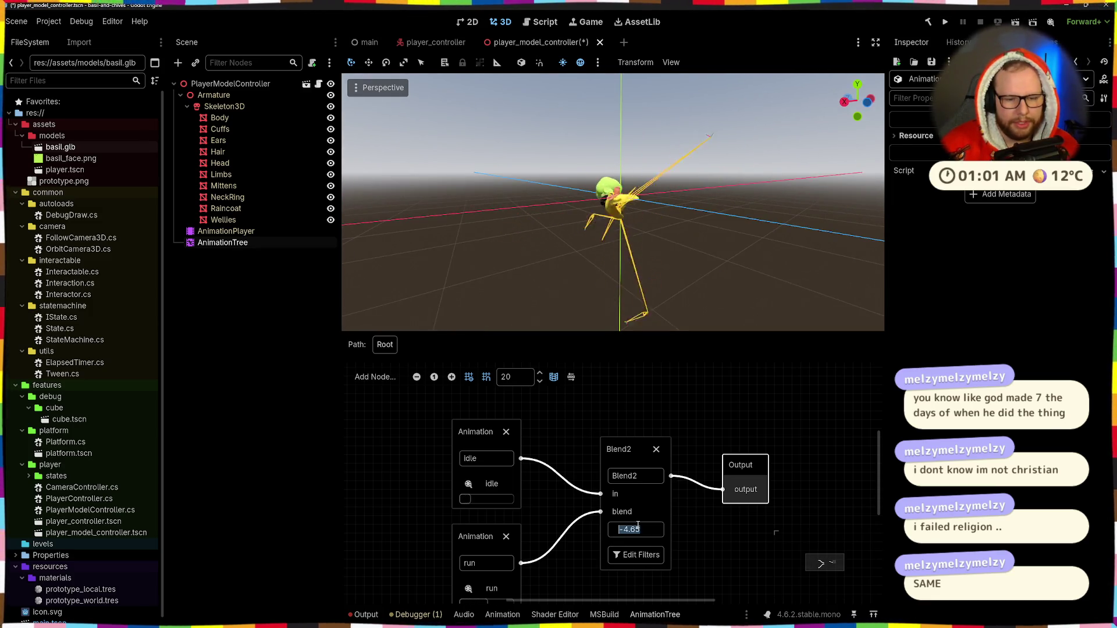
text(0)
key(Return)
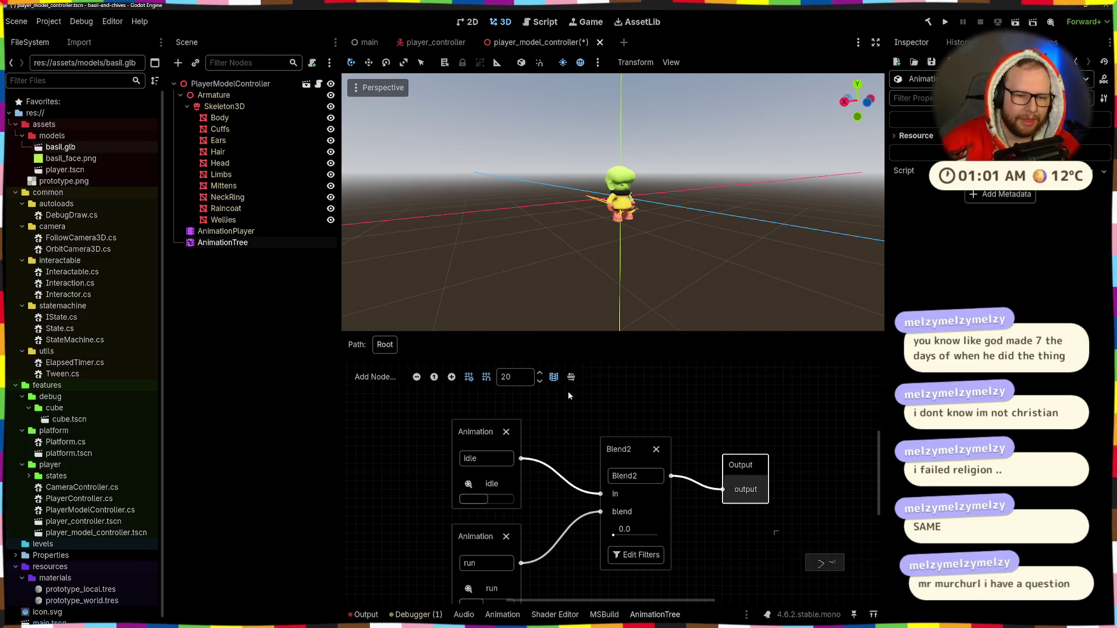
Move the Blend2 and Output nodes closer to the idle and run nodes.
scroll(574, 428, down, 3)
scroll(609, 448, up, 2)
drag(609, 448, 583, 427)
drag(709, 457, 644, 427)
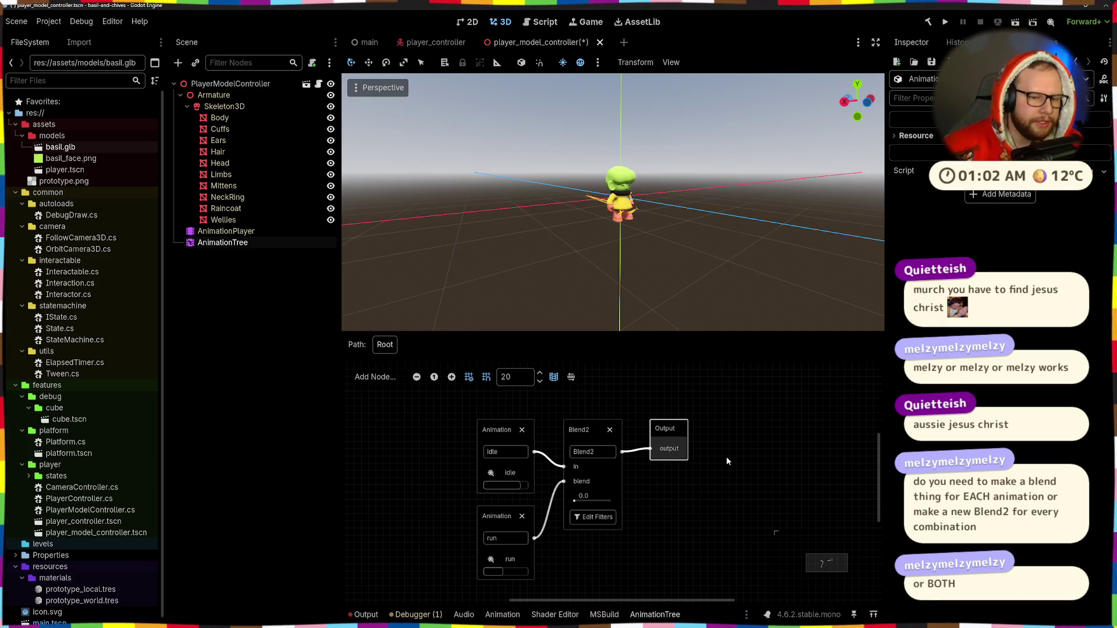
Add a BlendSpace2D node, open its editor, and check the Blend mode options without changing them.
scroll(616, 425, down, 2)
right_click(645, 502)
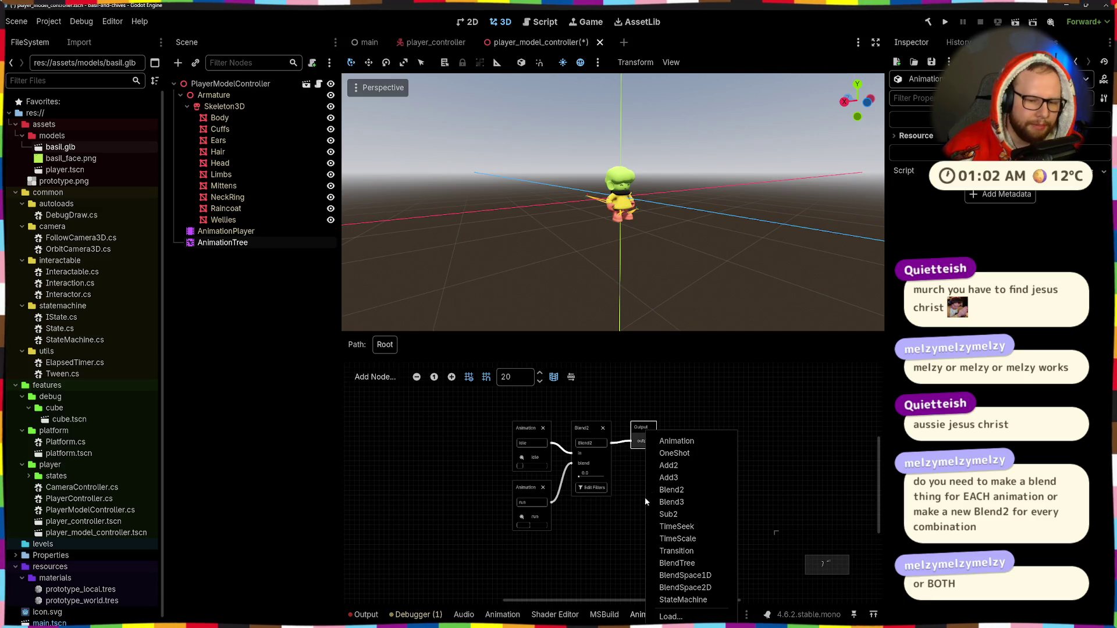
click(701, 589)
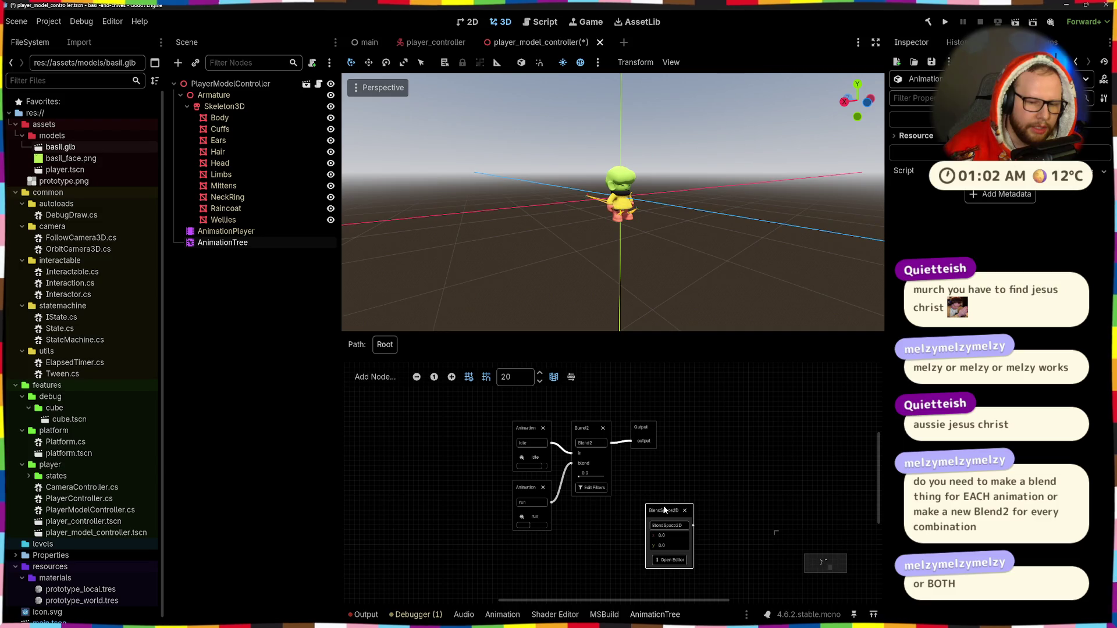
click(679, 561)
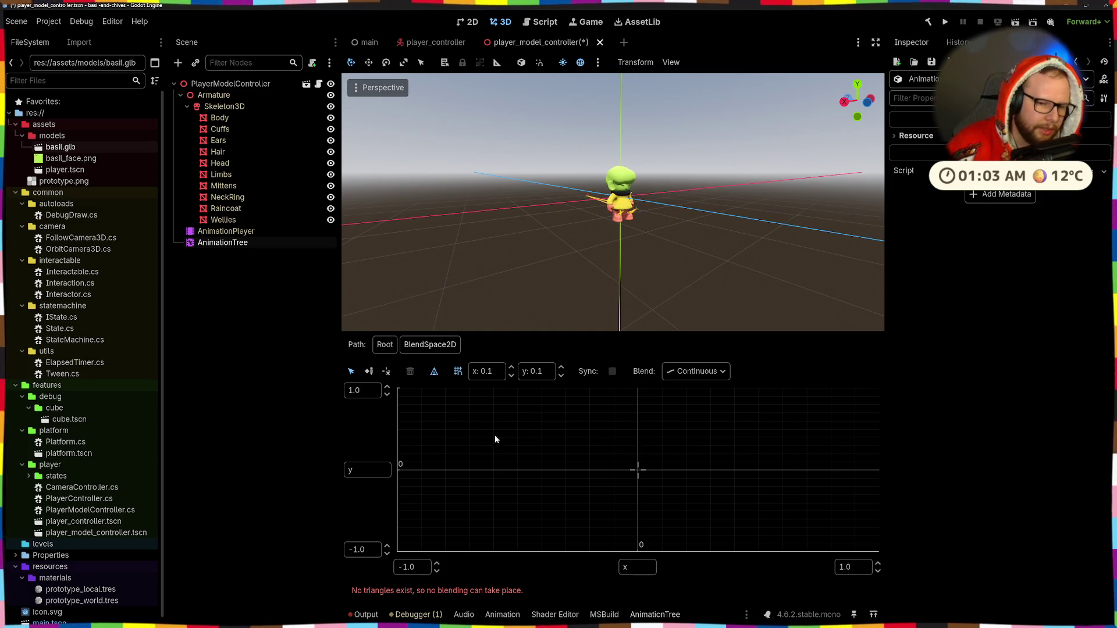
click(697, 371)
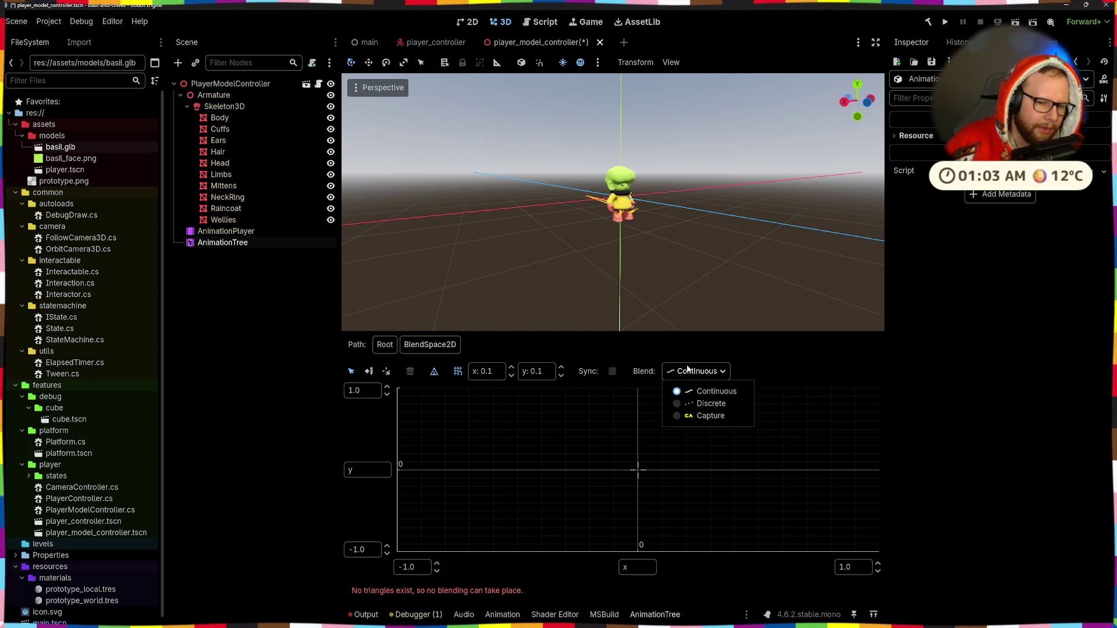
click(764, 371)
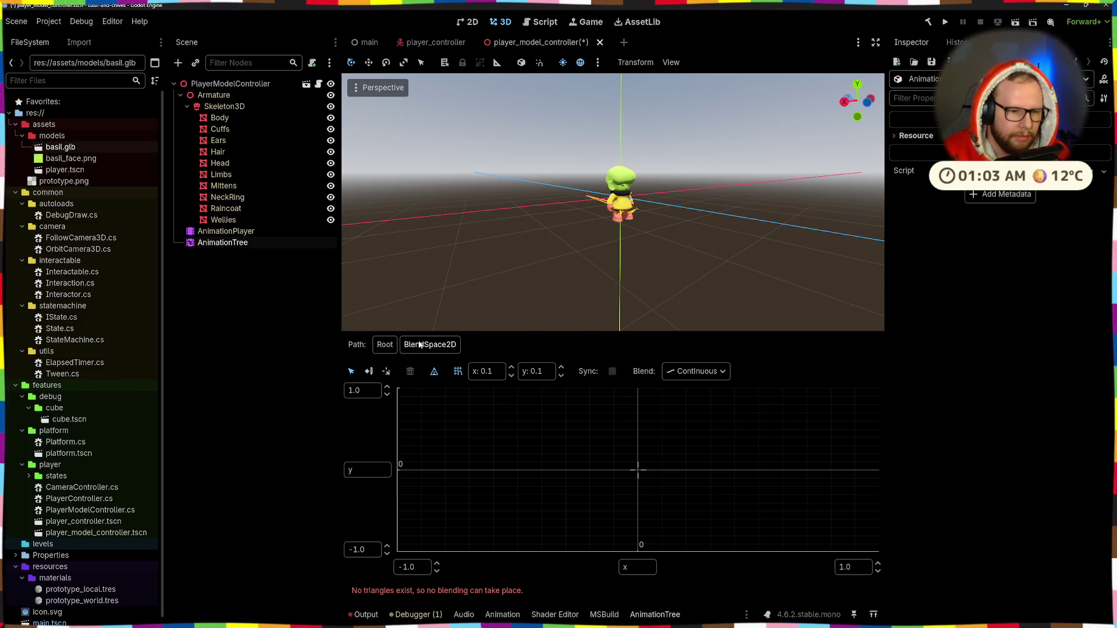
Back at Root, delete the BlendSpace2D and add a BlendSpace1D node, opening its editor.
click(382, 347)
click(684, 510)
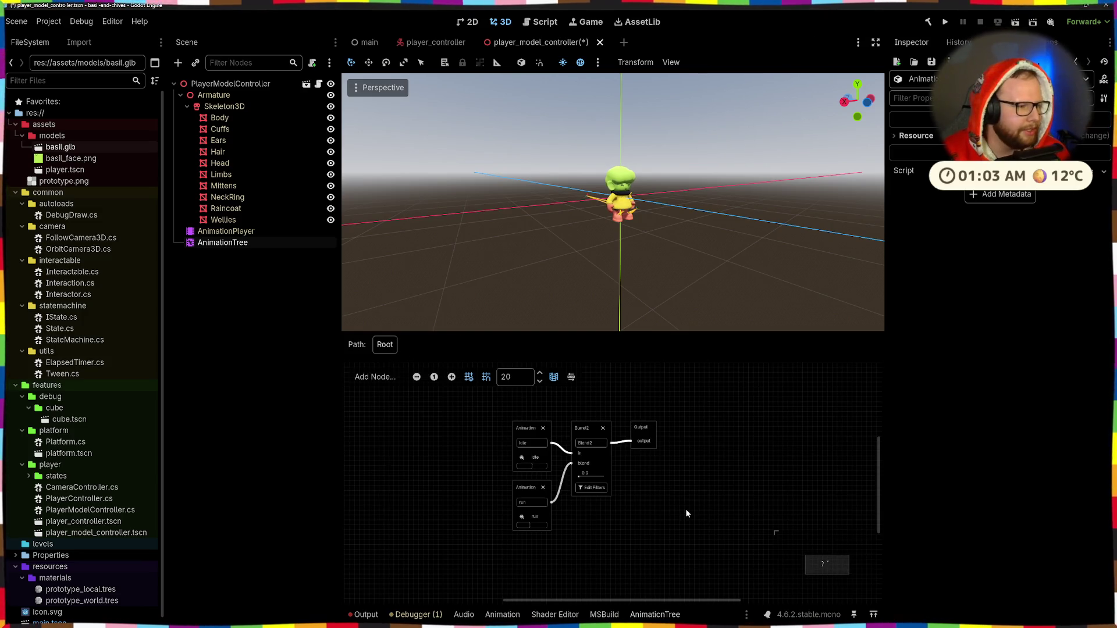
scroll(664, 510, up, 3)
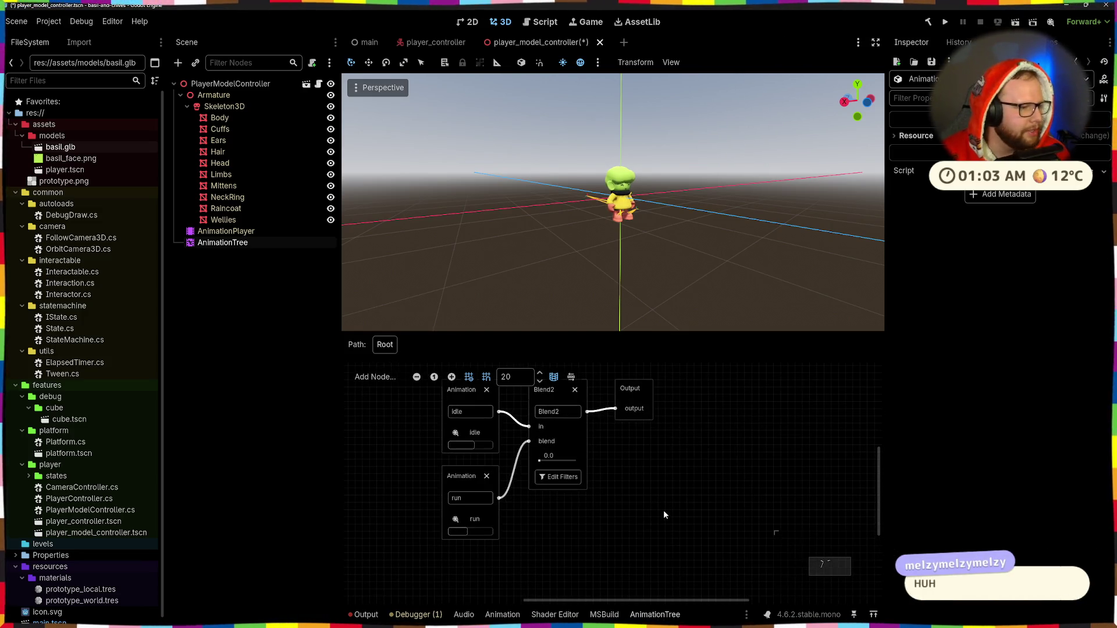
right_click(666, 473)
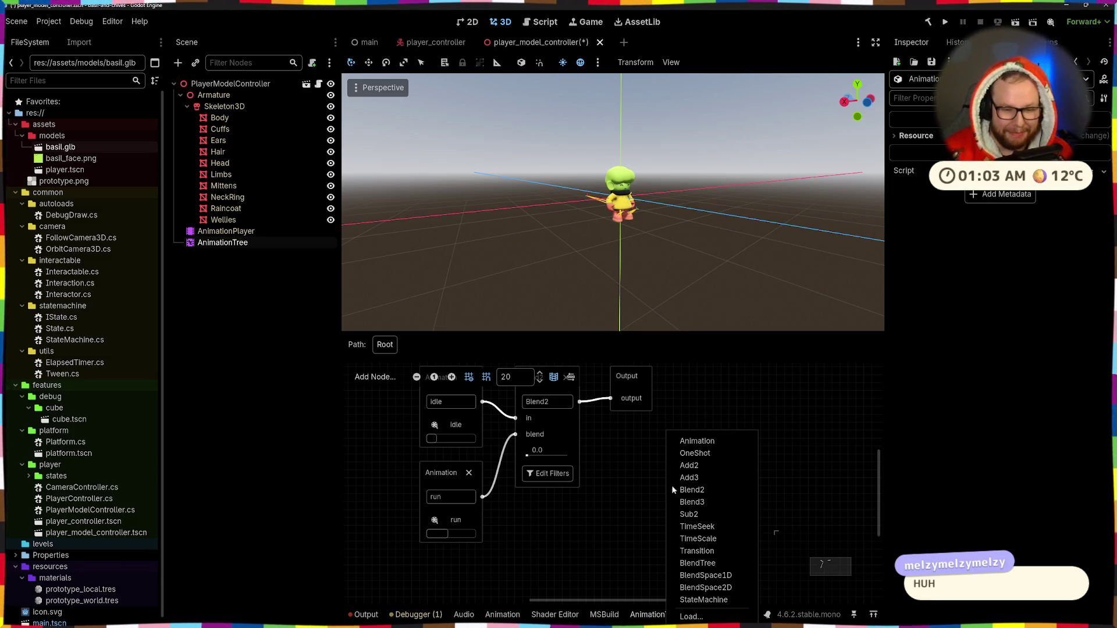
click(717, 575)
click(699, 548)
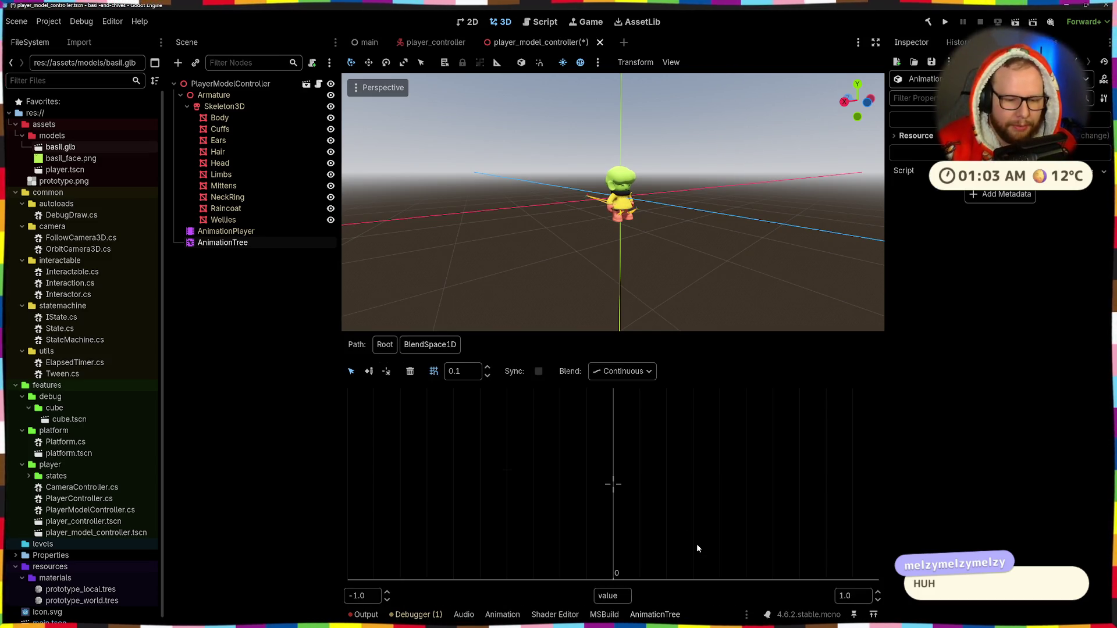
Add an idle point at the left edge (-1.0) and a run point at 1.0.
right_click(372, 487)
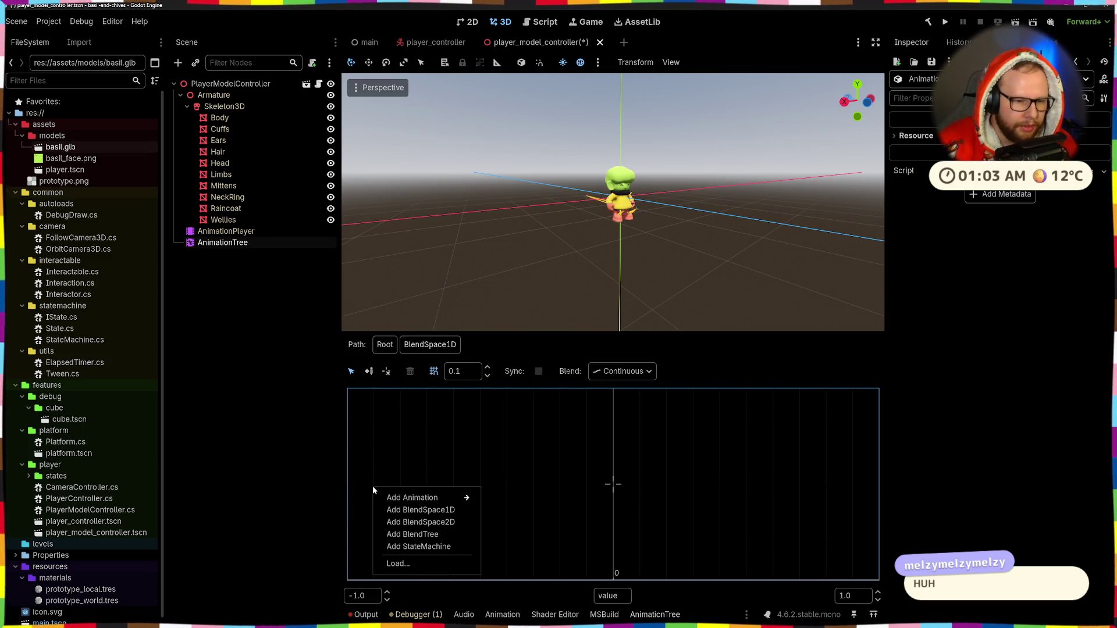
mouse_move(407, 498)
click(510, 499)
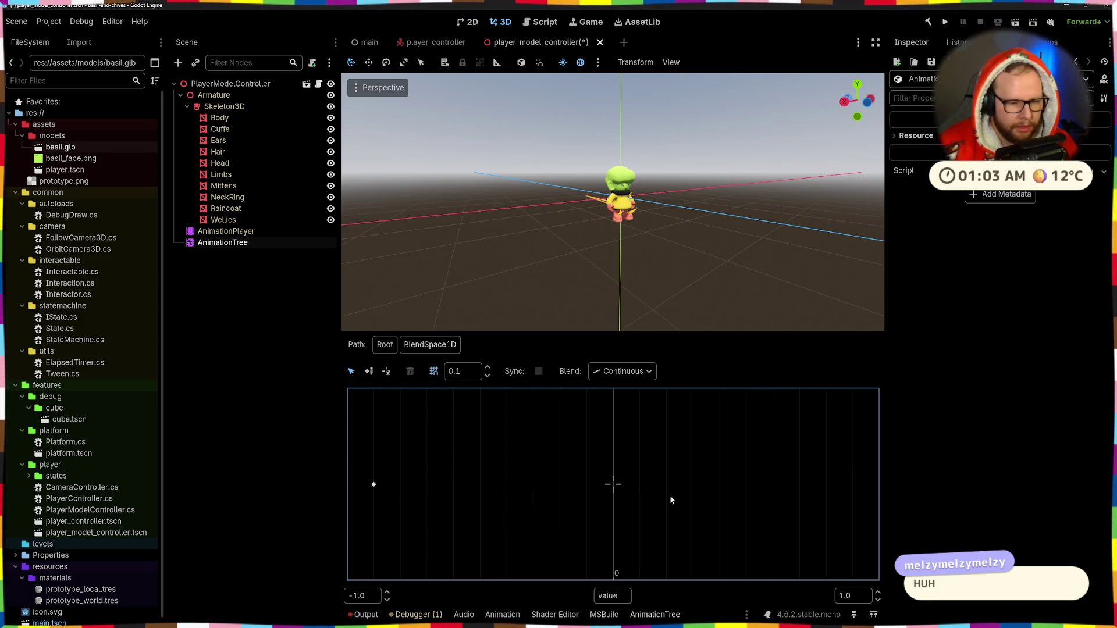
right_click(845, 488)
mouse_move(906, 497)
click(975, 511)
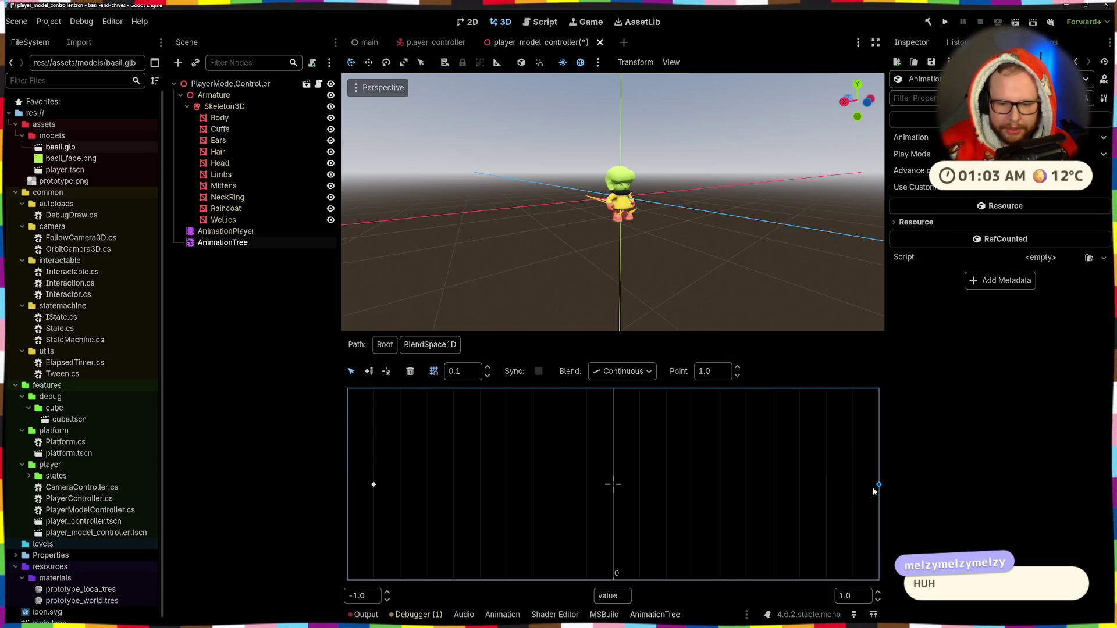
drag(374, 486, 355, 490)
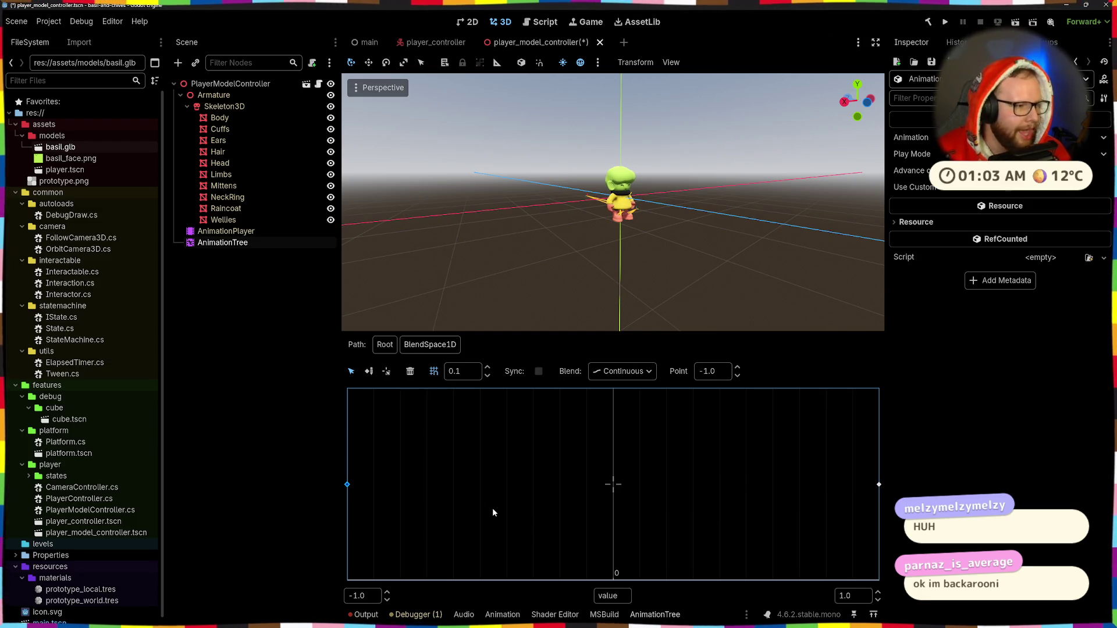
Edit the axis label and idle point entries, typing -1 and then -.5.
click(608, 594)
text(-0)
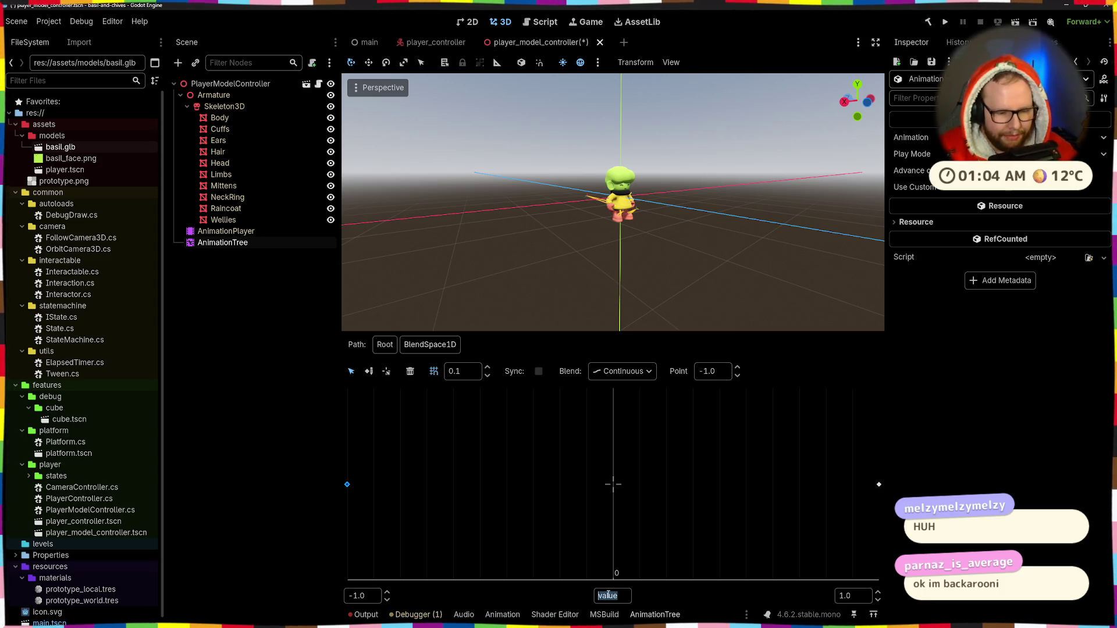
key(BackSpace)
text(1)
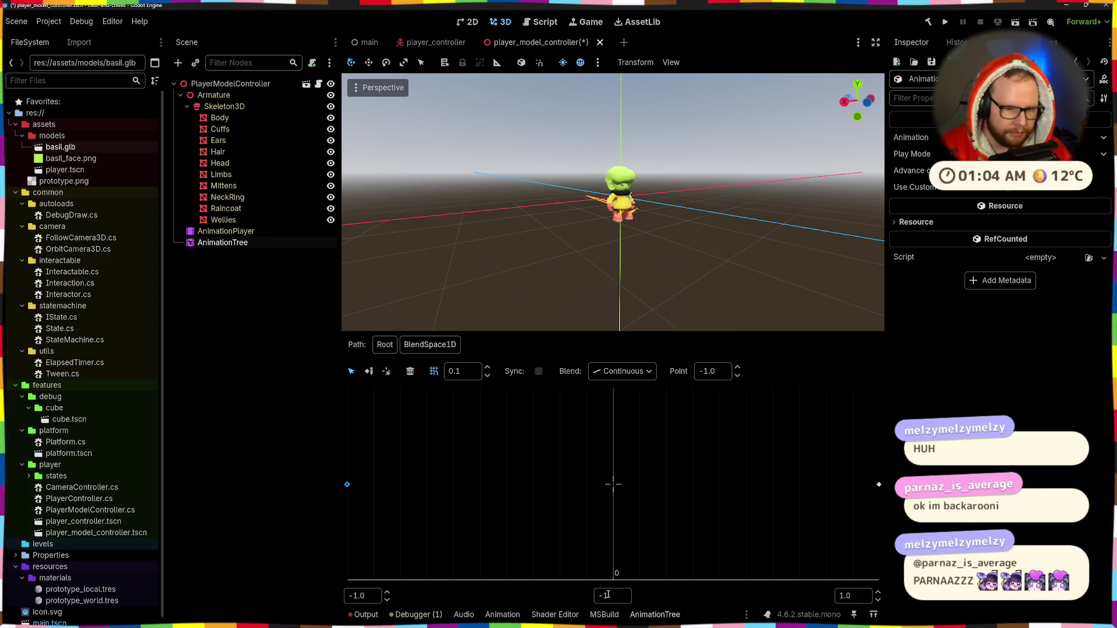
click(347, 485)
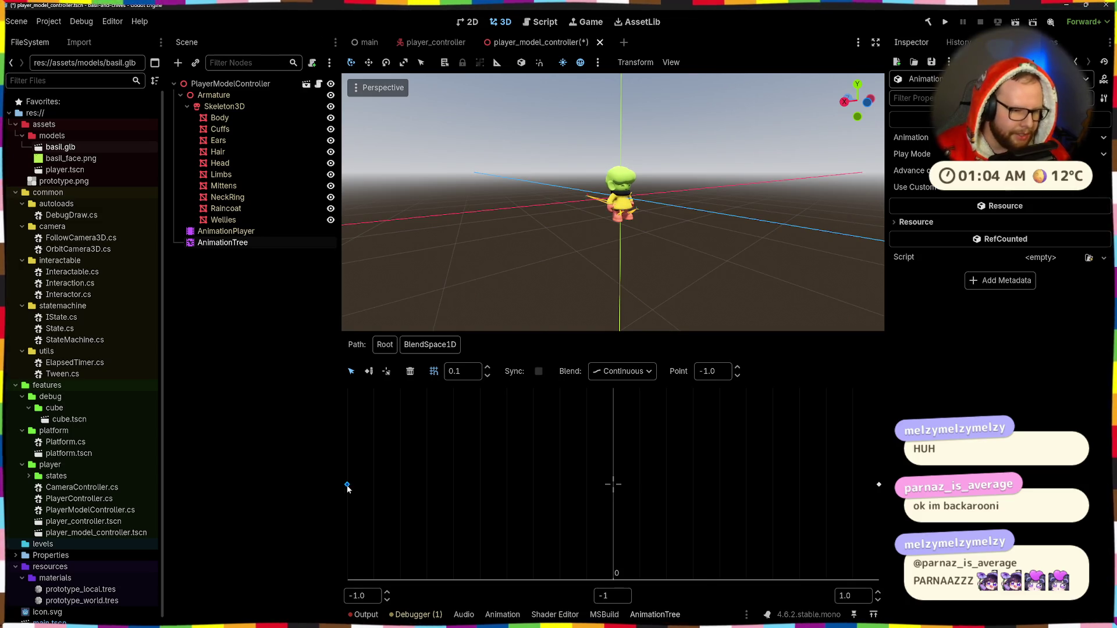
key(BackSpace)
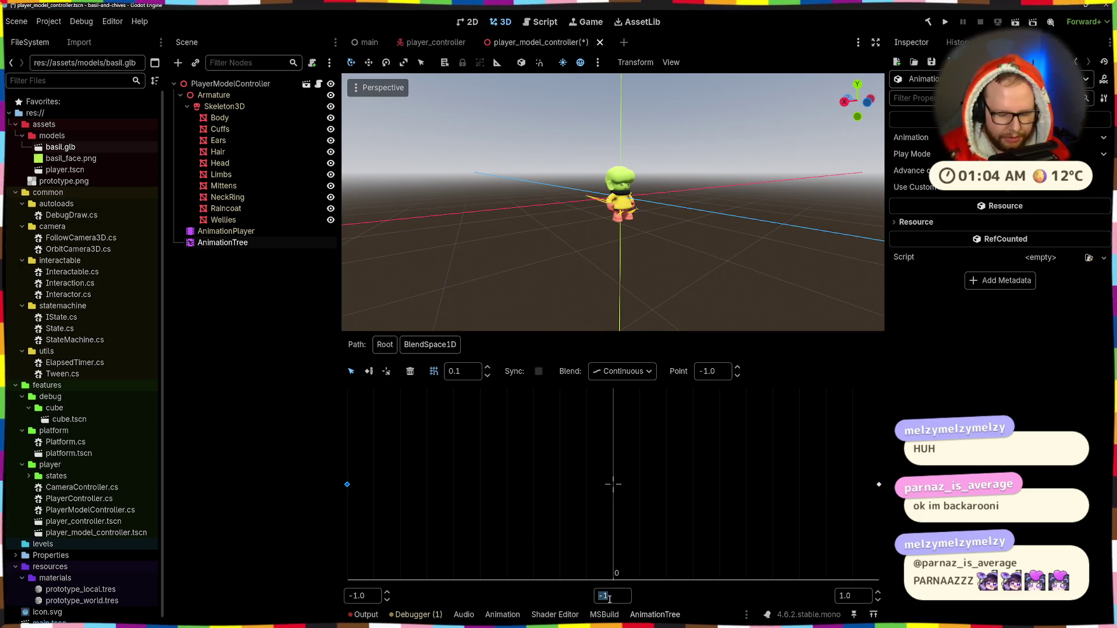
text(/)
key(BackSpace)
text(.5)
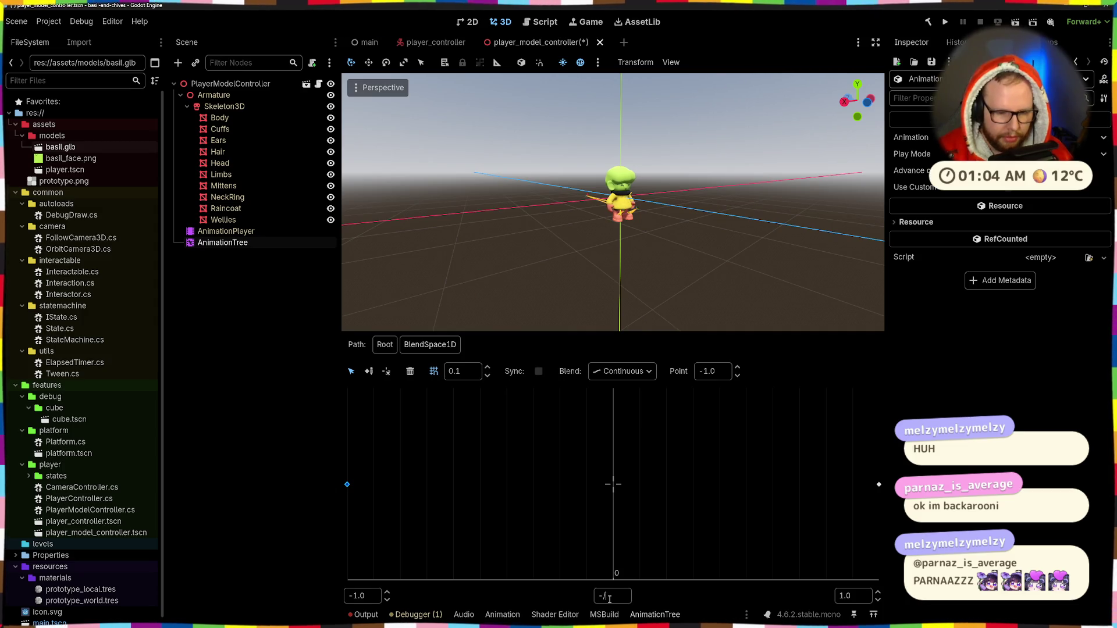
key(Return)
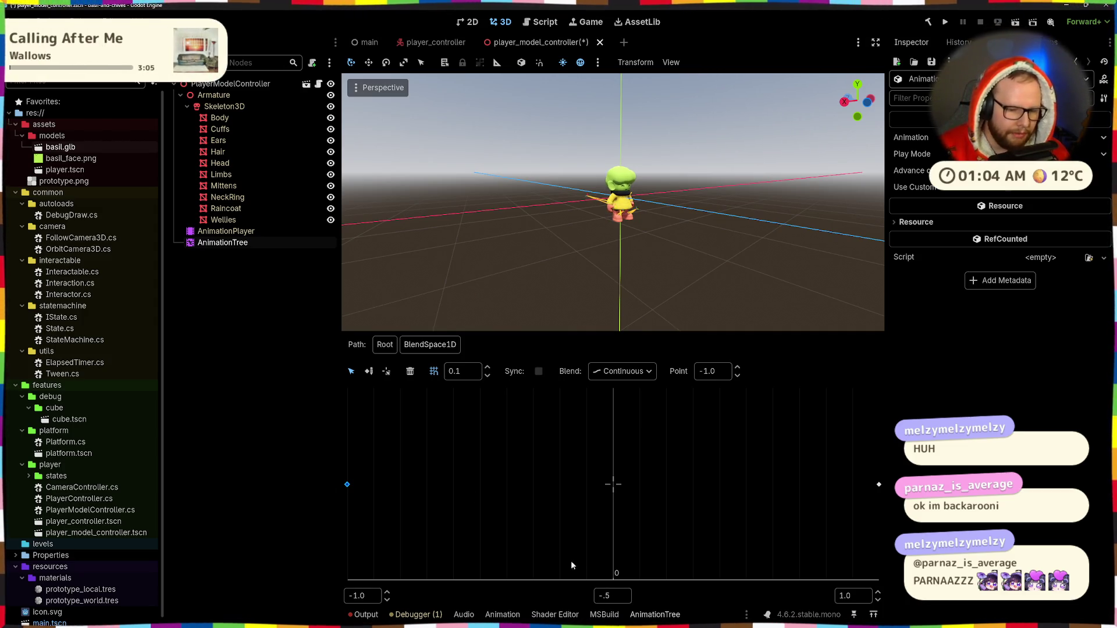
text(1)
click(623, 503)
Leave the snap step unchanged and switch the blend mode to Discrete.
click(460, 371)
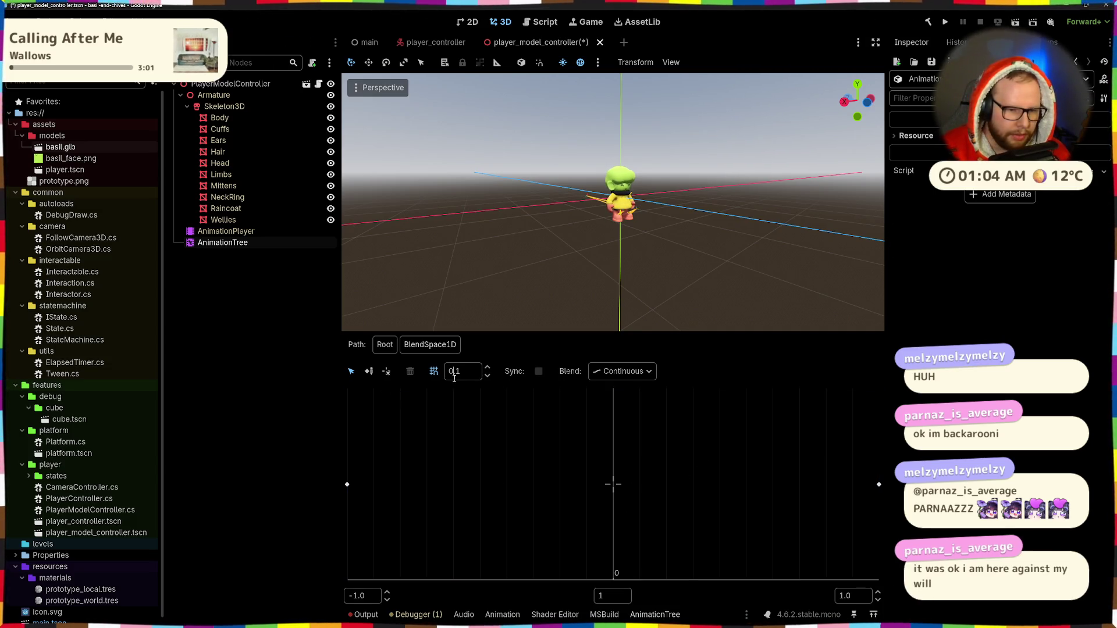
click(611, 596)
click(605, 483)
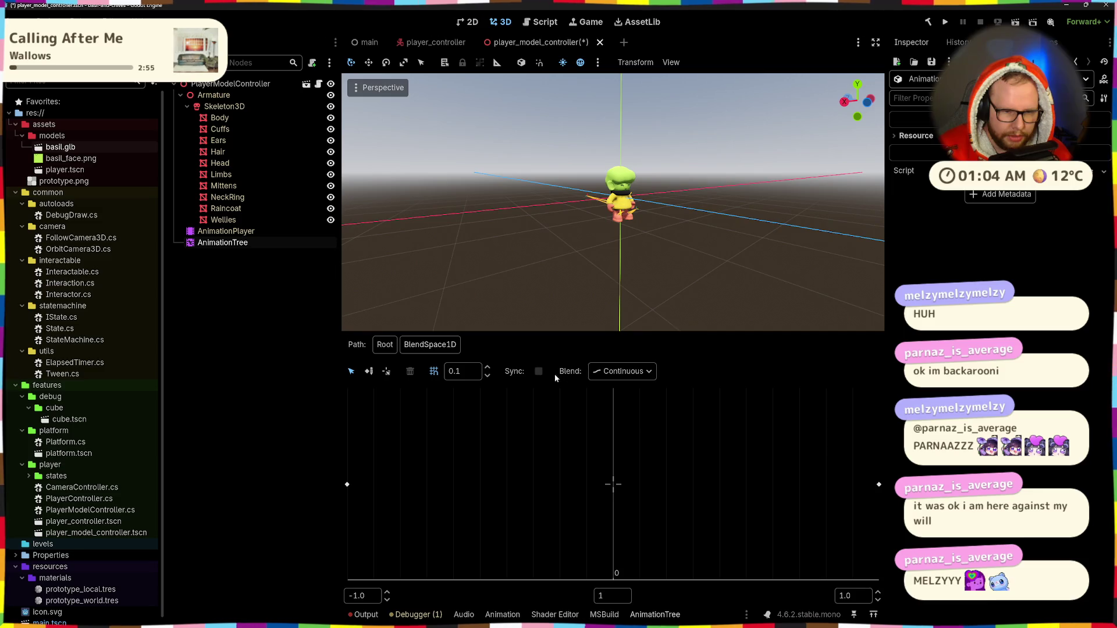
click(621, 371)
click(628, 402)
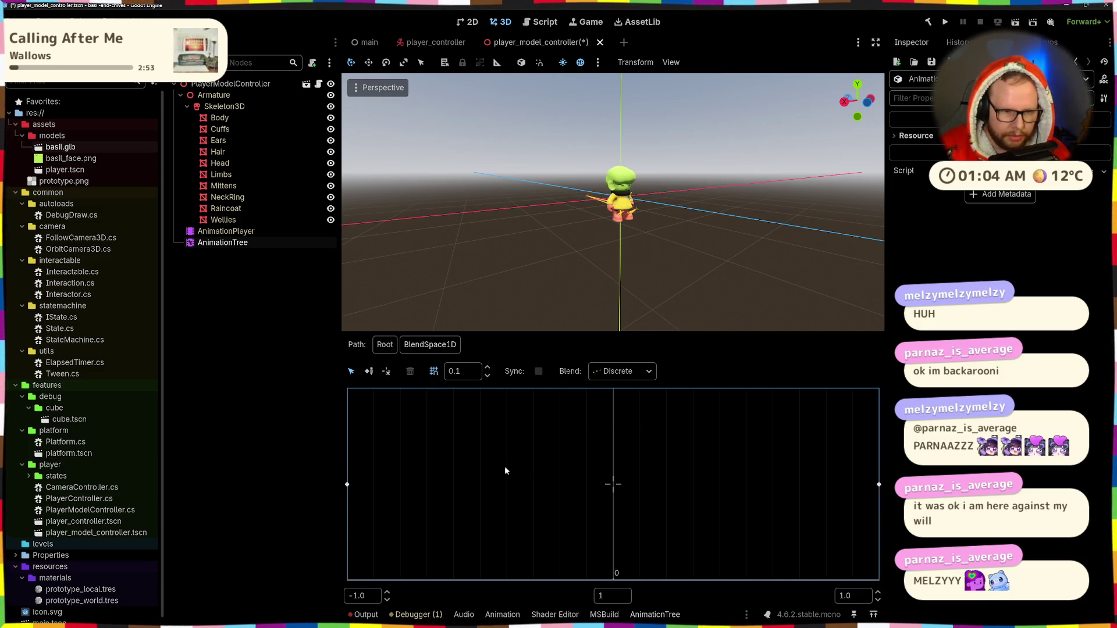
Set the axis label entry to 2 and move the run point from 1.0 to 0.5.
click(628, 495)
double_click(612, 596)
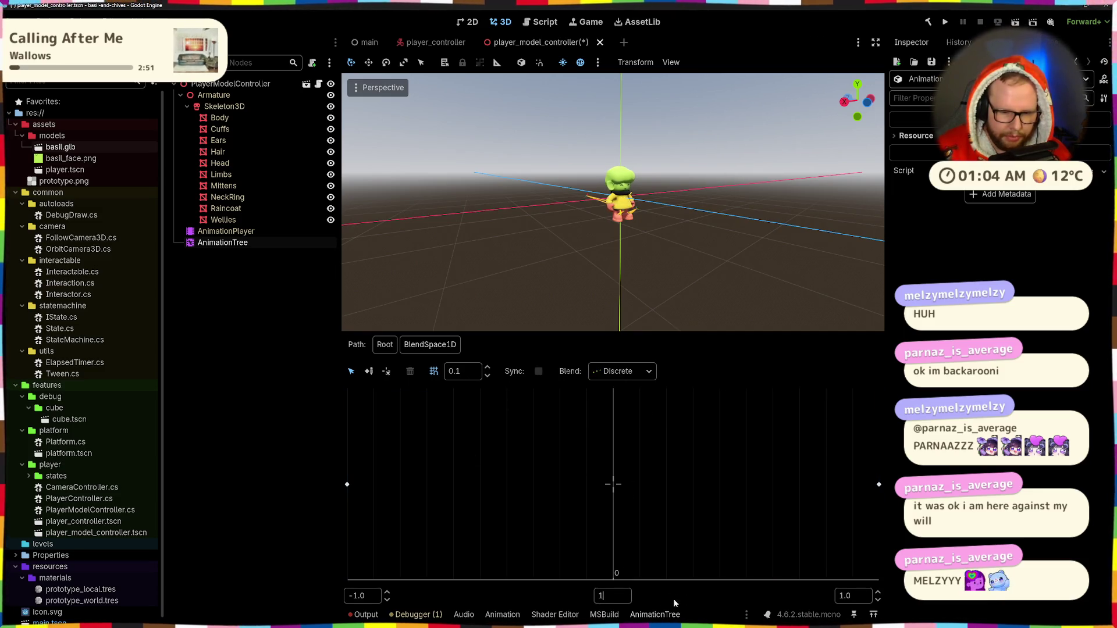
text(2)
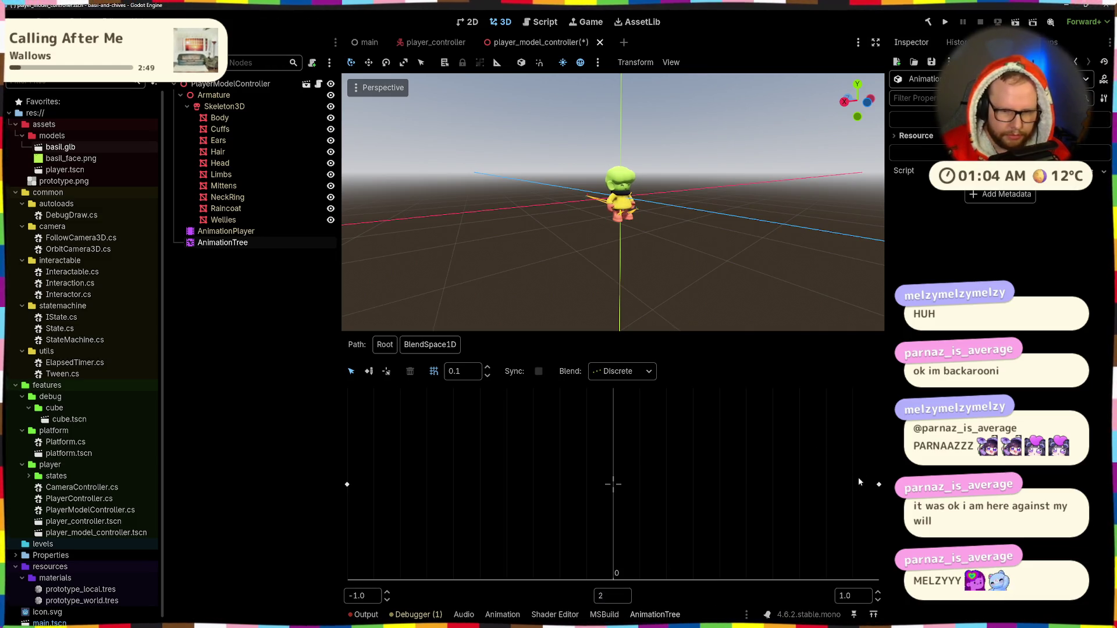
drag(879, 485, 750, 487)
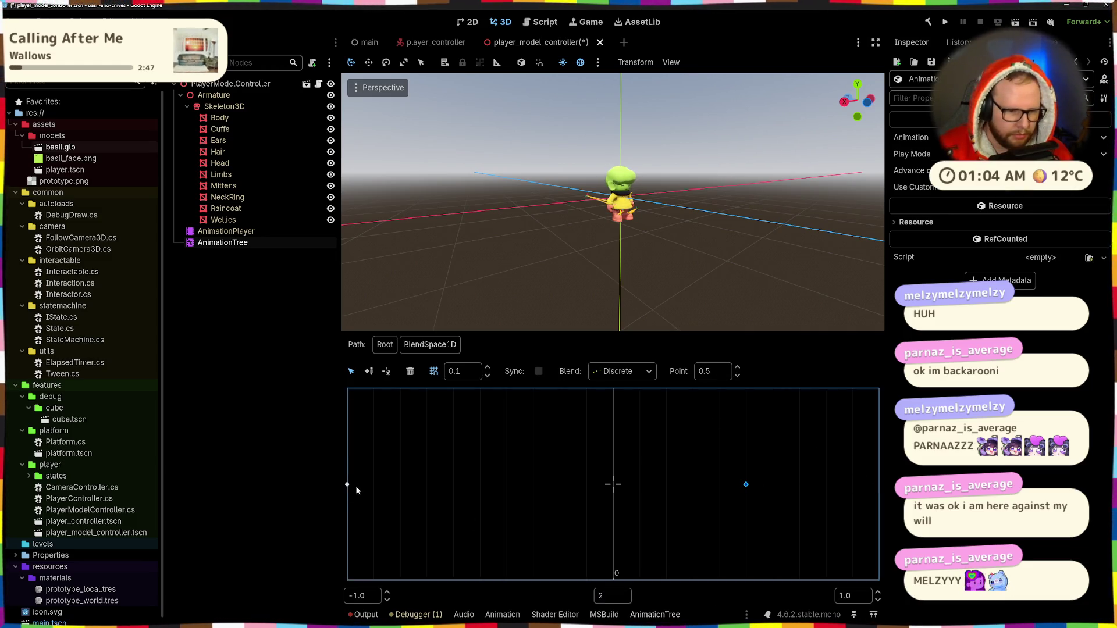
click(476, 490)
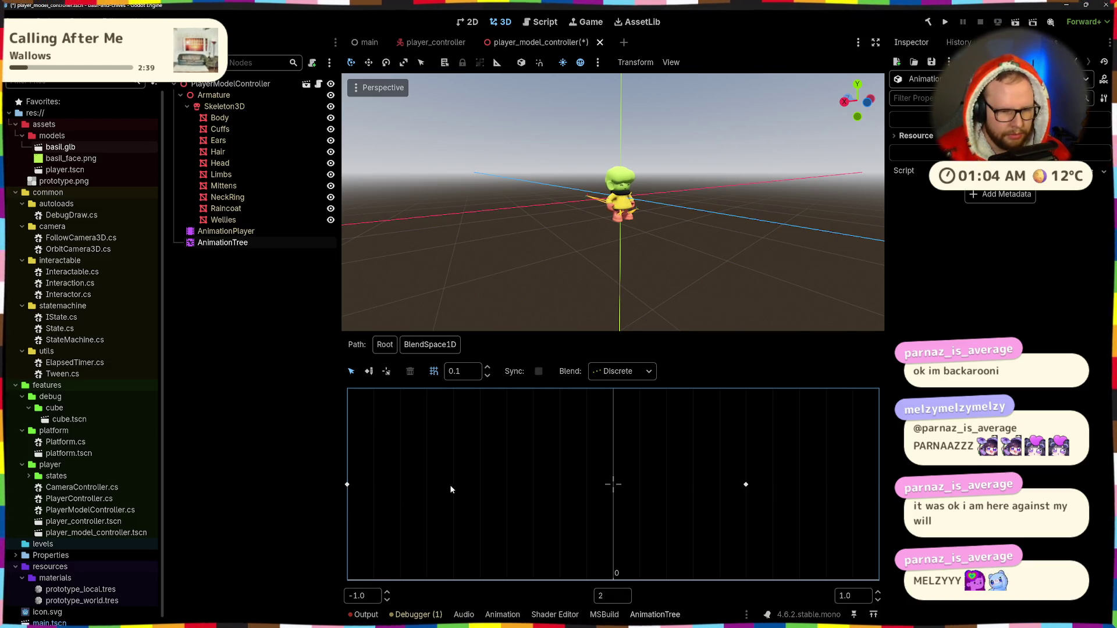
click(347, 485)
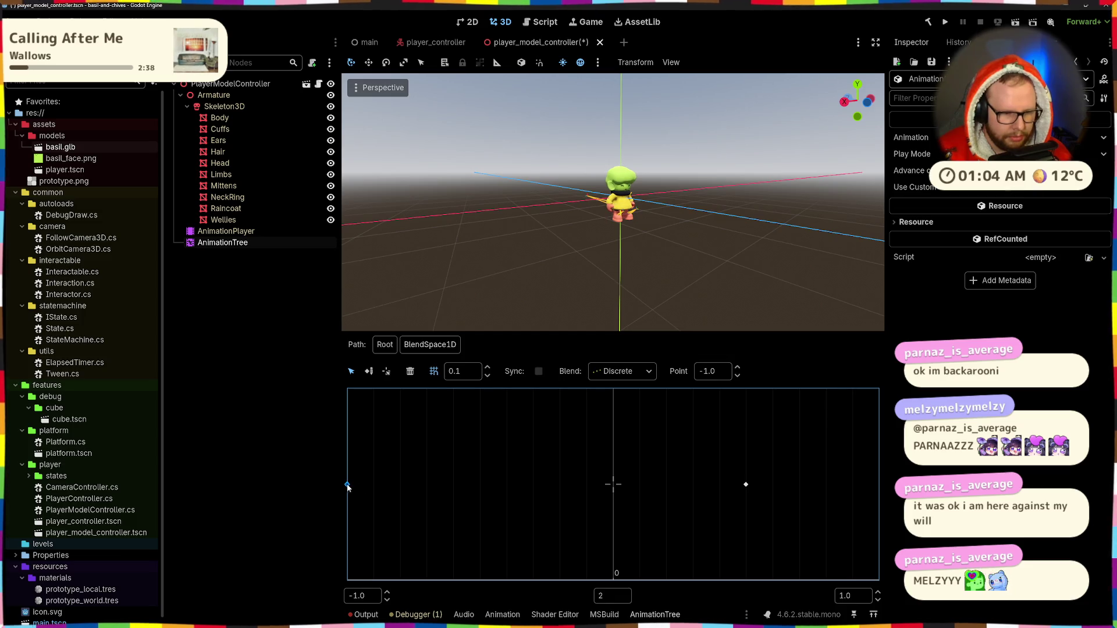
click(464, 488)
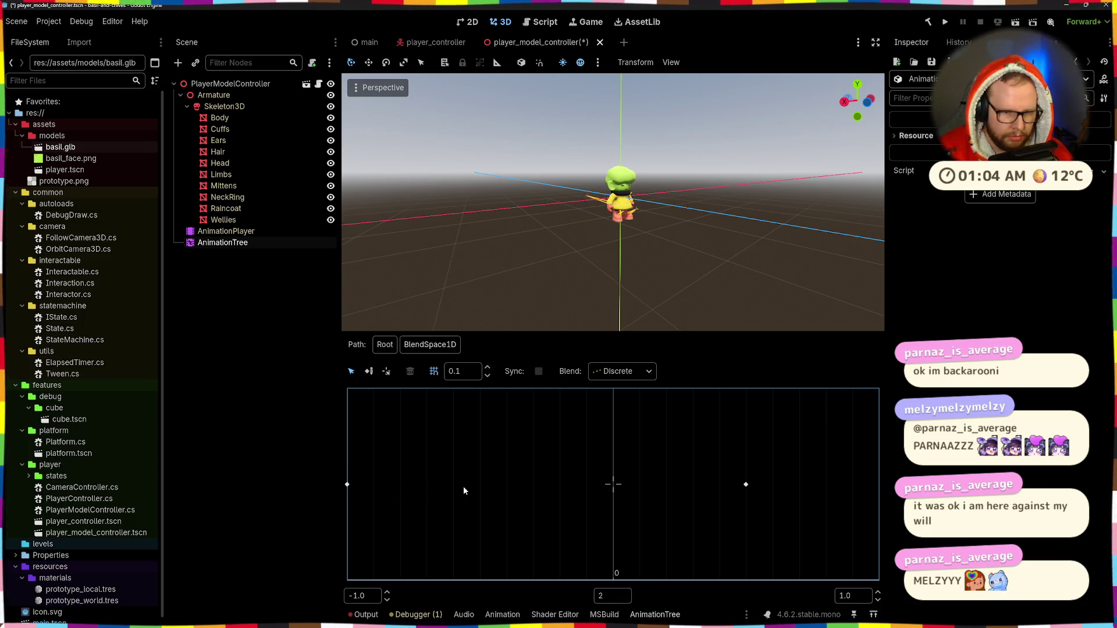
Place the blend position right of centre and enable Sync, then return to Root.
click(385, 372)
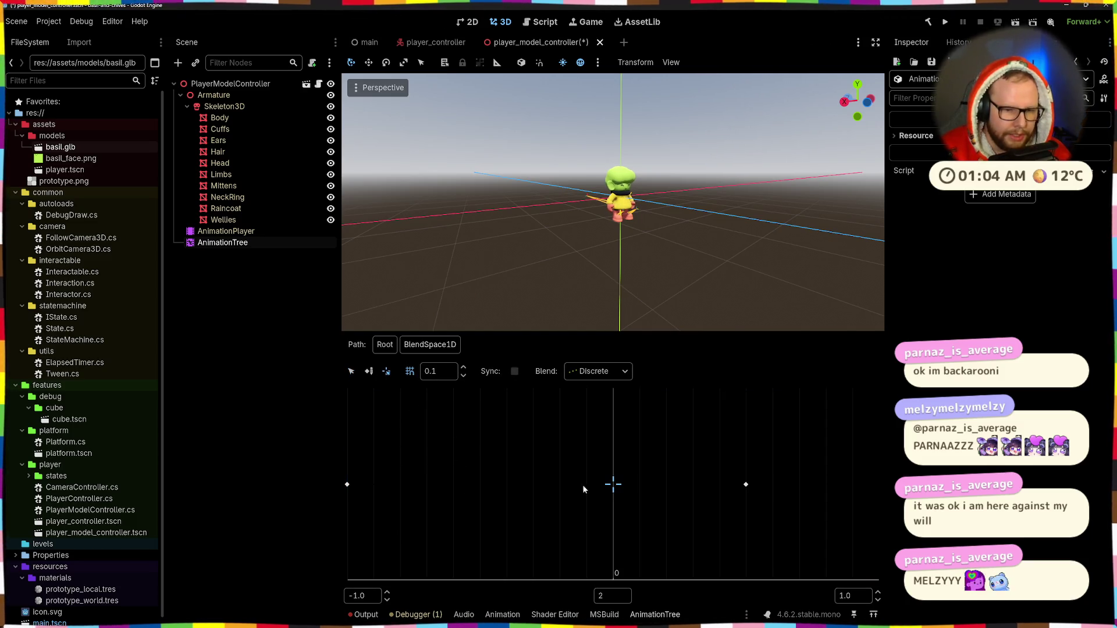
click(474, 489)
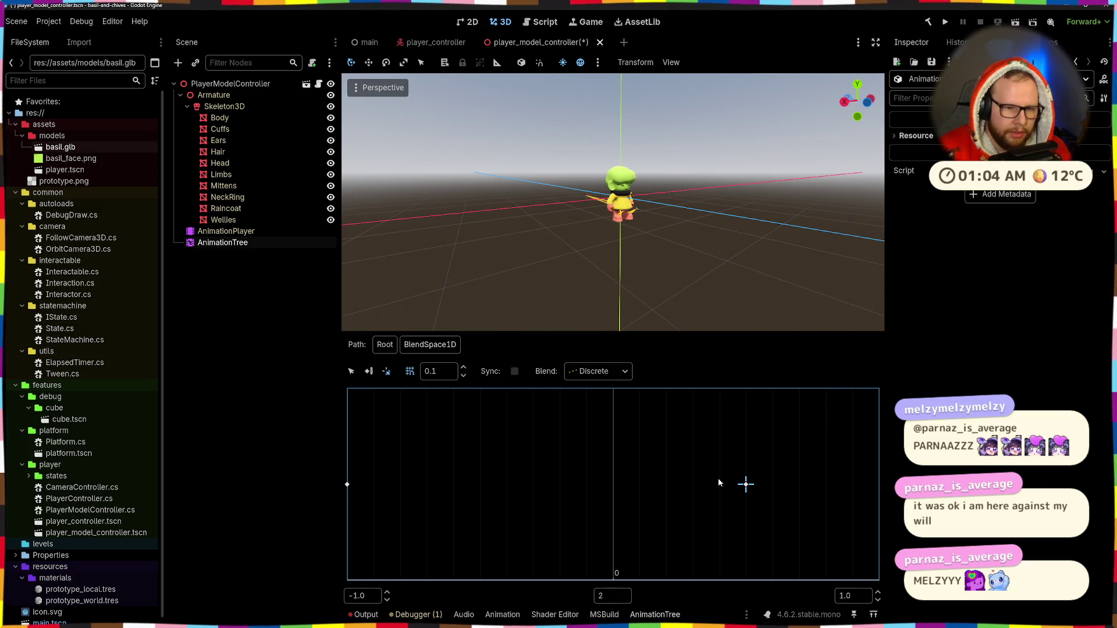
click(515, 372)
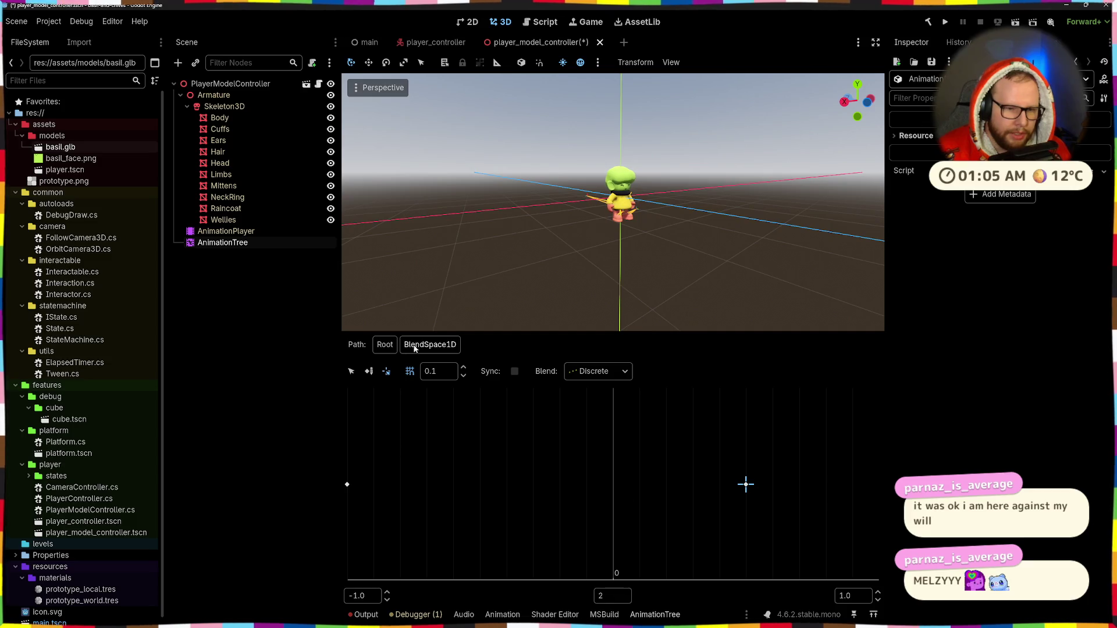
click(385, 345)
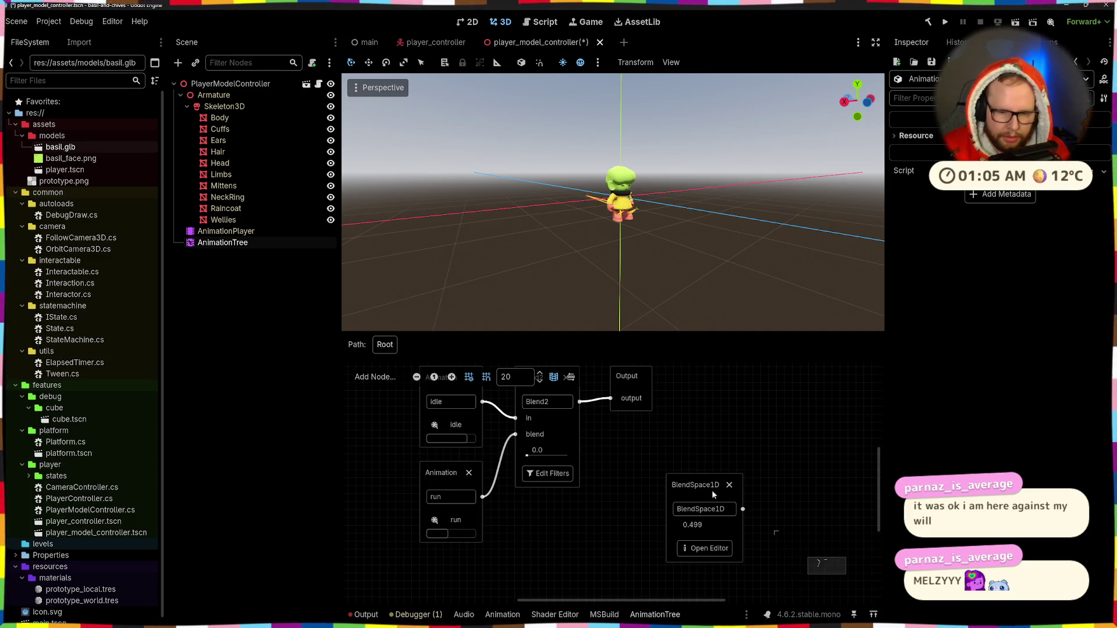
Connect BlendSpace1D to the Output node, replacing Blend2's link.
drag(710, 434, 779, 443)
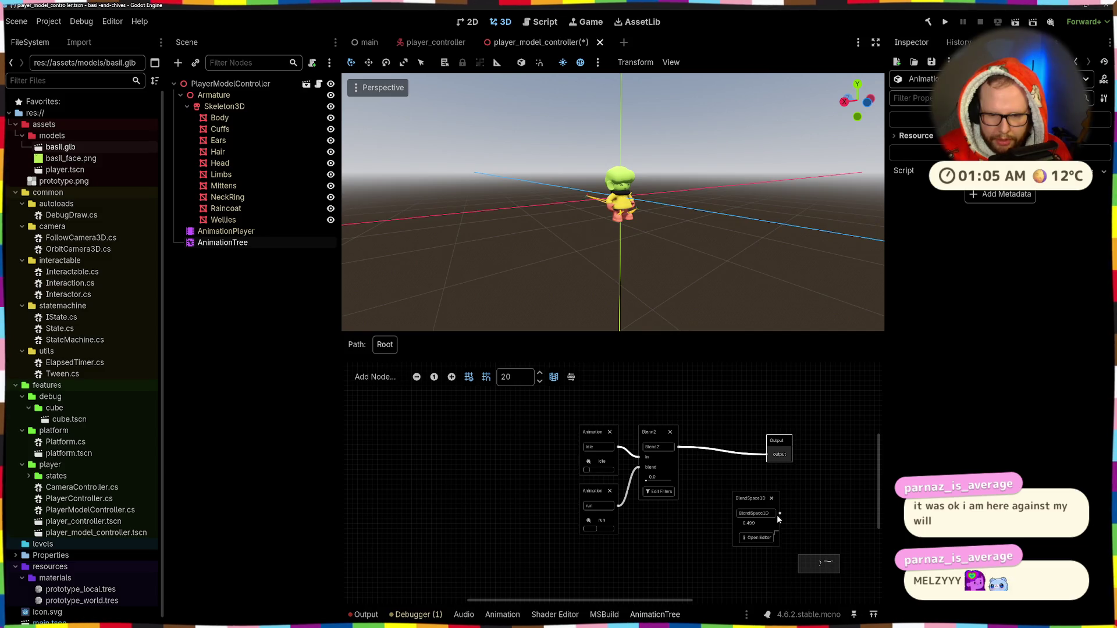
mouse_move(779, 513)
mouse_down()
mouse_move(757, 452)
mouse_move(767, 455)
mouse_up()
mouse_move(762, 505)
mouse_down()
mouse_move(735, 498)
mouse_move(733, 483)
mouse_up()
Preview the BlendSpace1D by sweeping its blend position between idle and run.
click(728, 516)
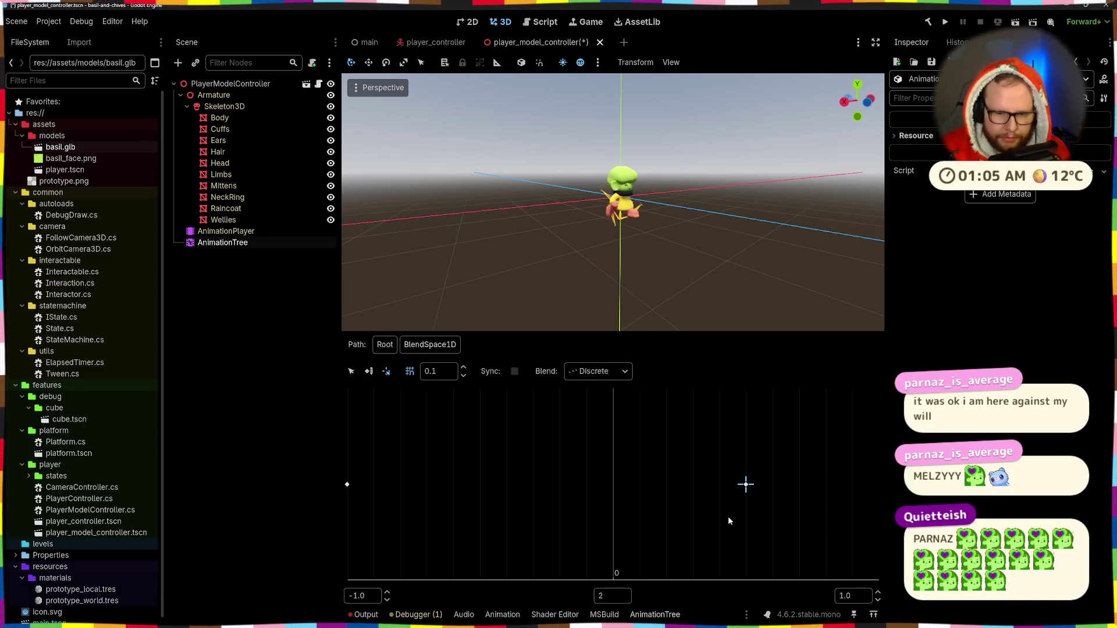
click(746, 485)
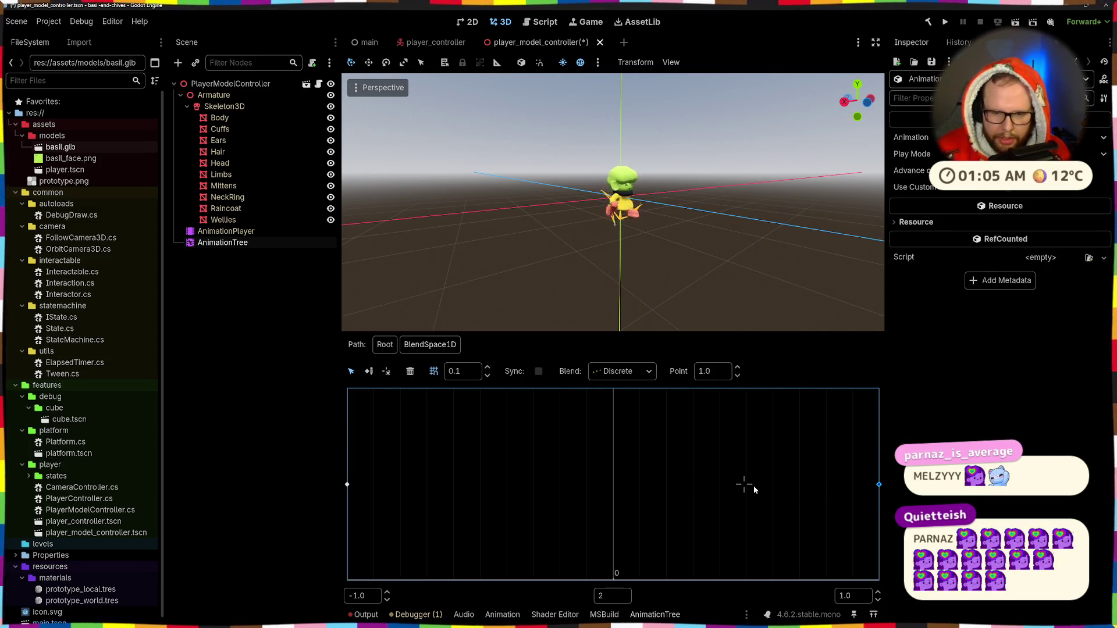
click(753, 487)
click(387, 371)
click(511, 485)
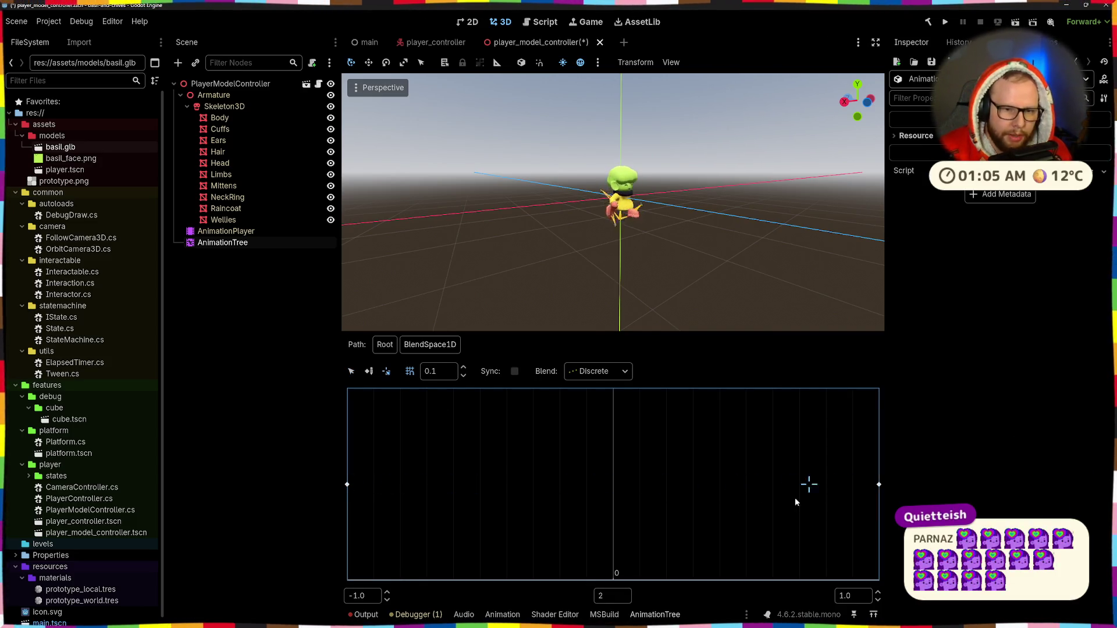
click(619, 501)
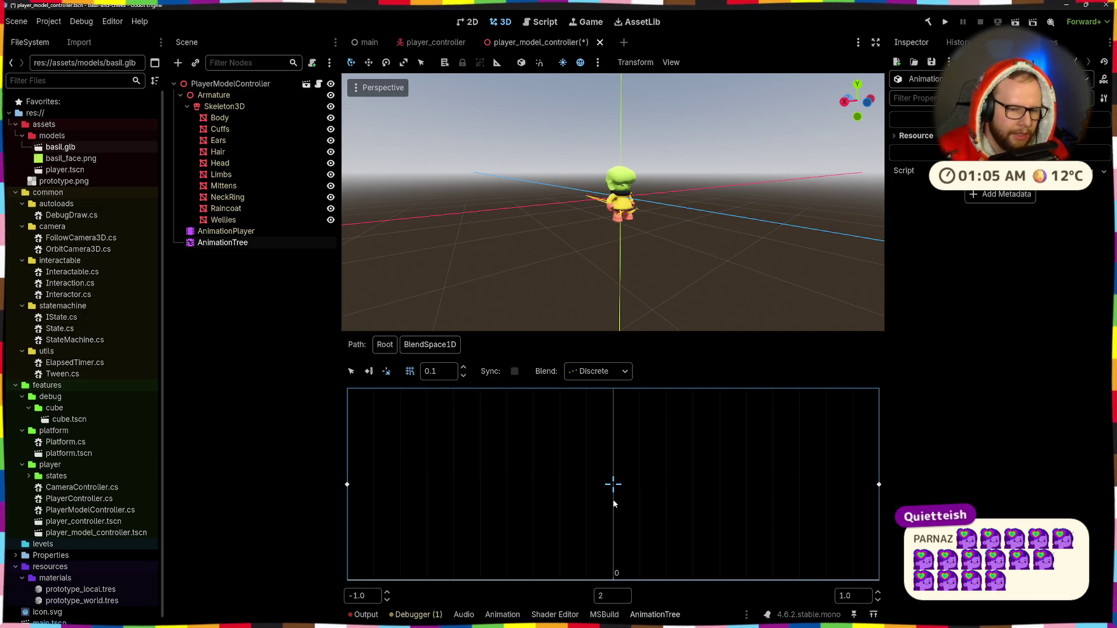
click(610, 501)
mouse_move(611, 503)
mouse_down()
mouse_move(338, 486)
mouse_move(596, 509)
mouse_move(839, 495)
mouse_up()
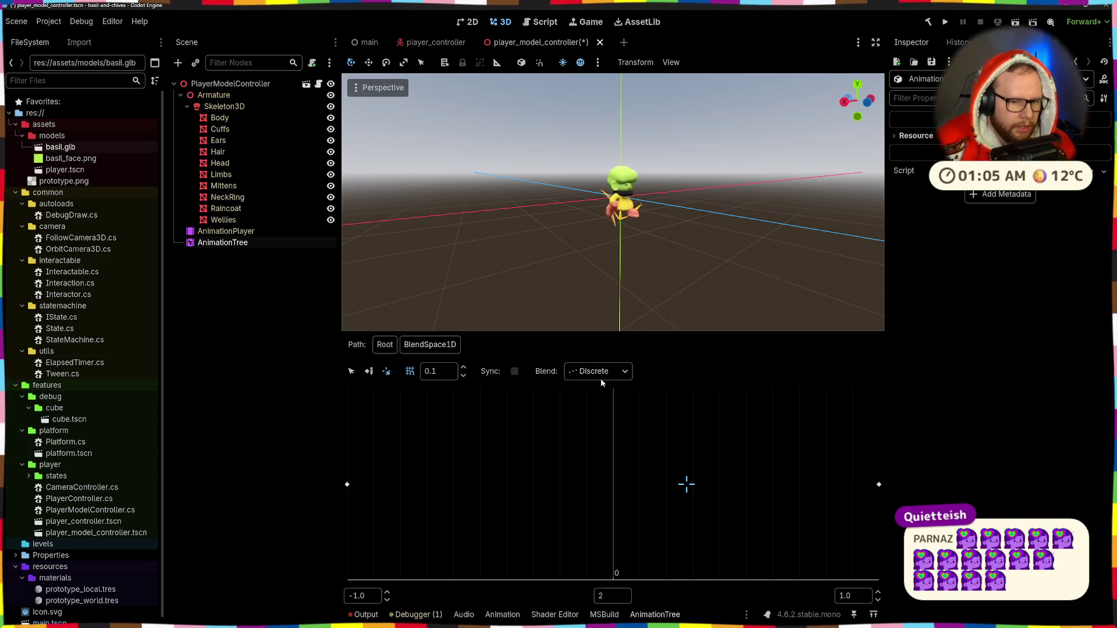
click(442, 509)
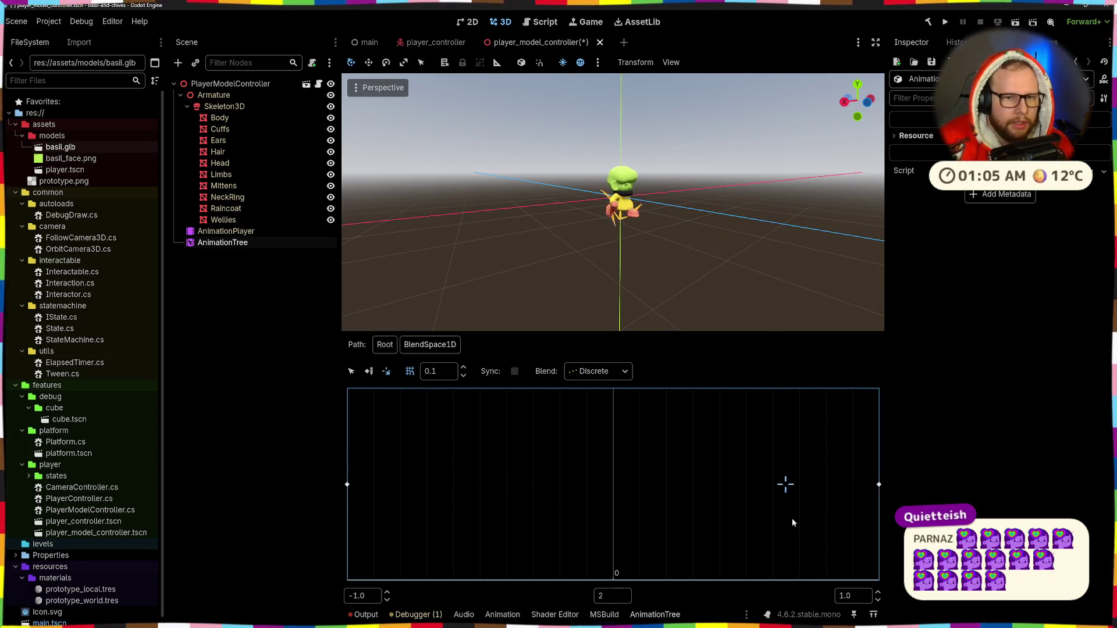
Switch the blend mode to Continuous and sweep the blend position to preview it.
click(598, 371)
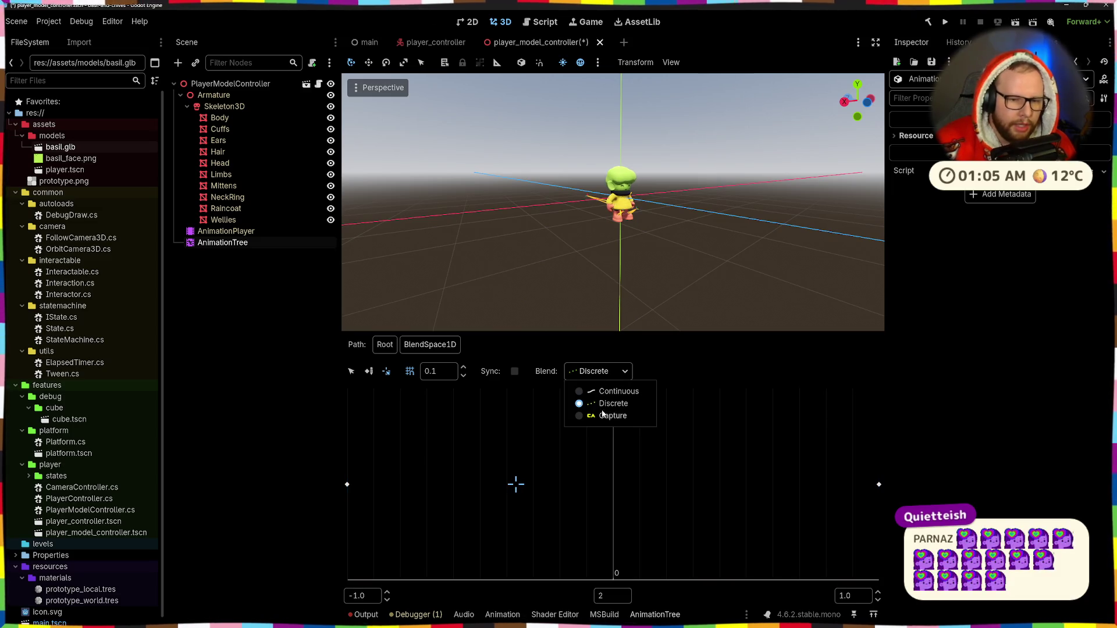
click(609, 392)
click(440, 487)
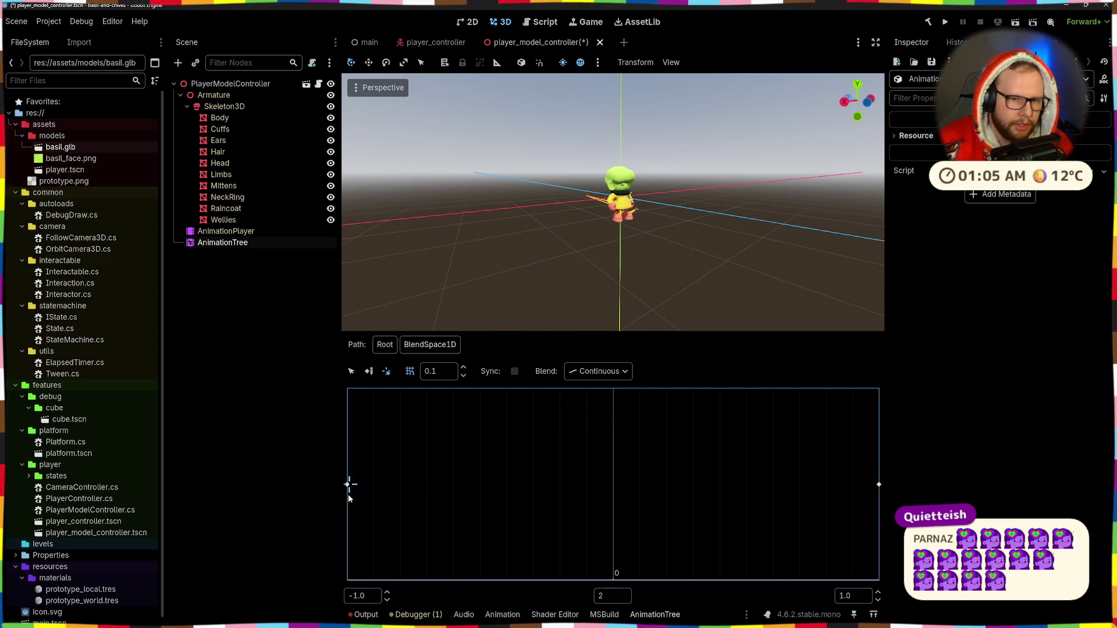
mouse_move(445, 490)
mouse_down()
mouse_move(869, 487)
mouse_move(364, 495)
mouse_move(665, 501)
mouse_move(422, 517)
mouse_move(457, 518)
mouse_move(838, 494)
mouse_move(526, 499)
mouse_move(786, 502)
mouse_move(522, 508)
mouse_move(793, 497)
mouse_move(476, 510)
mouse_move(871, 493)
mouse_move(357, 505)
mouse_up()
mouse_move(396, 505)
mouse_down()
mouse_move(749, 501)
mouse_move(562, 502)
mouse_up()
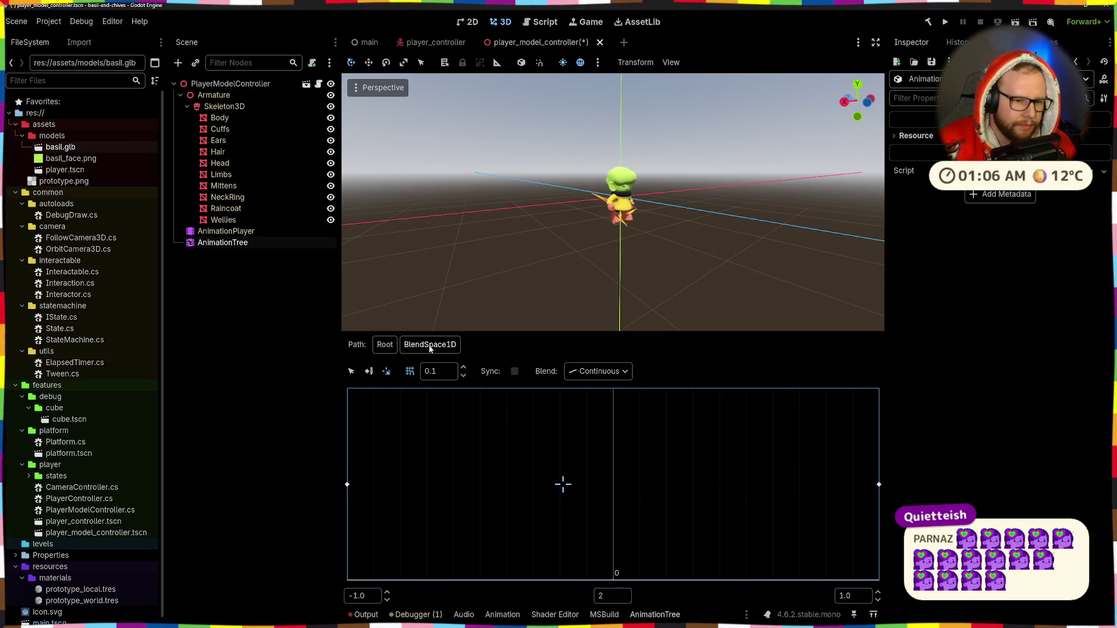
click(389, 345)
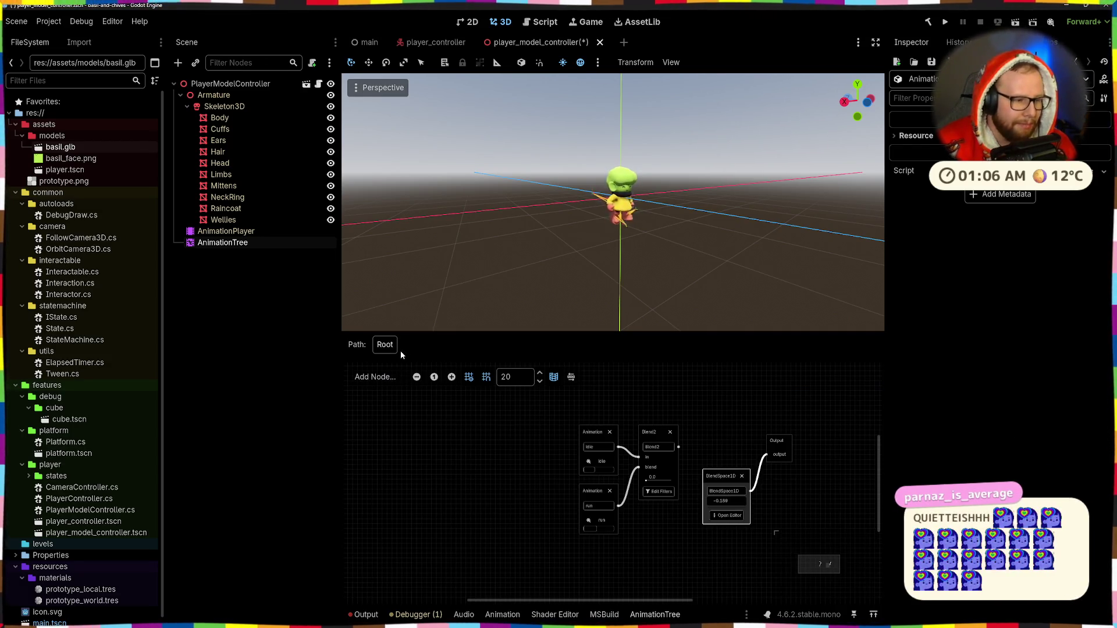
Delete the BlendSpace1D, add a BlendSpace2D node, and inspect its blend position tool.
click(742, 477)
right_click(725, 476)
click(765, 588)
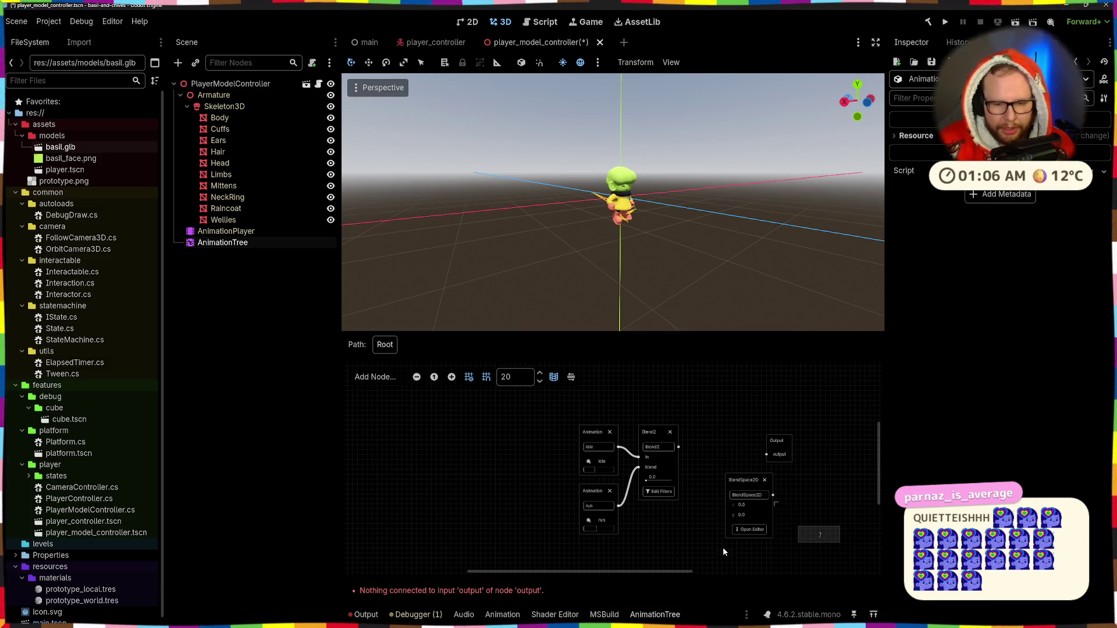
click(743, 530)
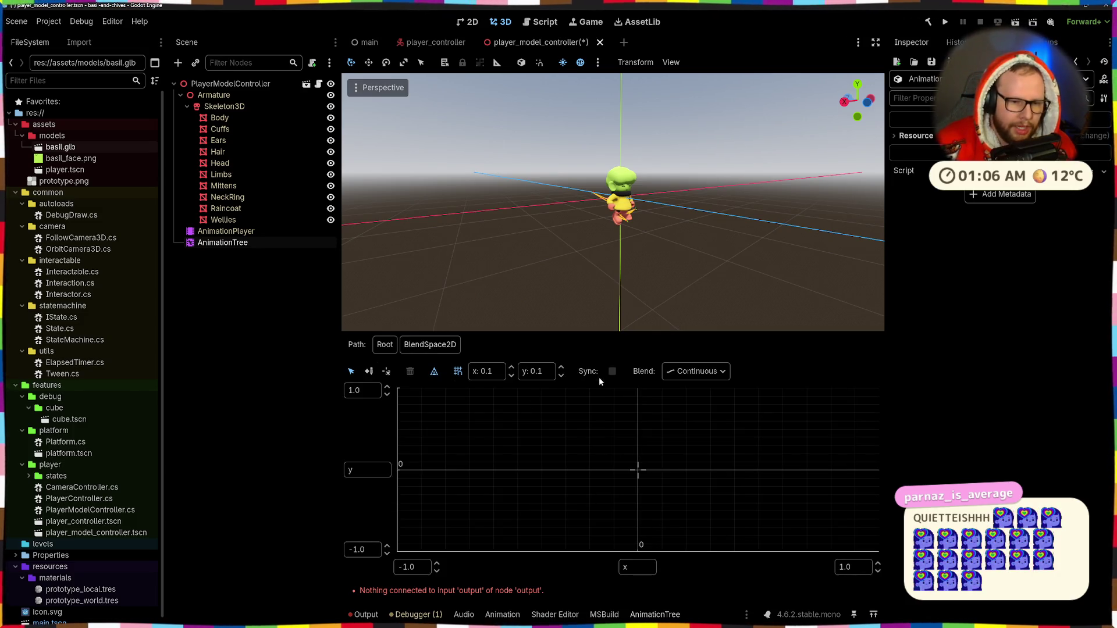
click(455, 410)
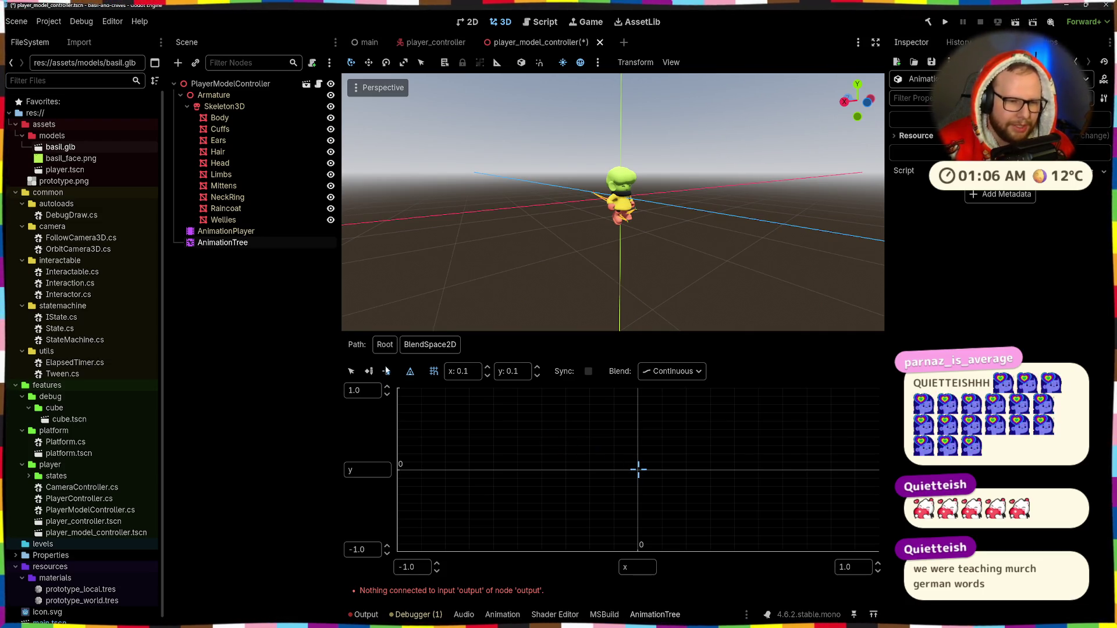
click(385, 345)
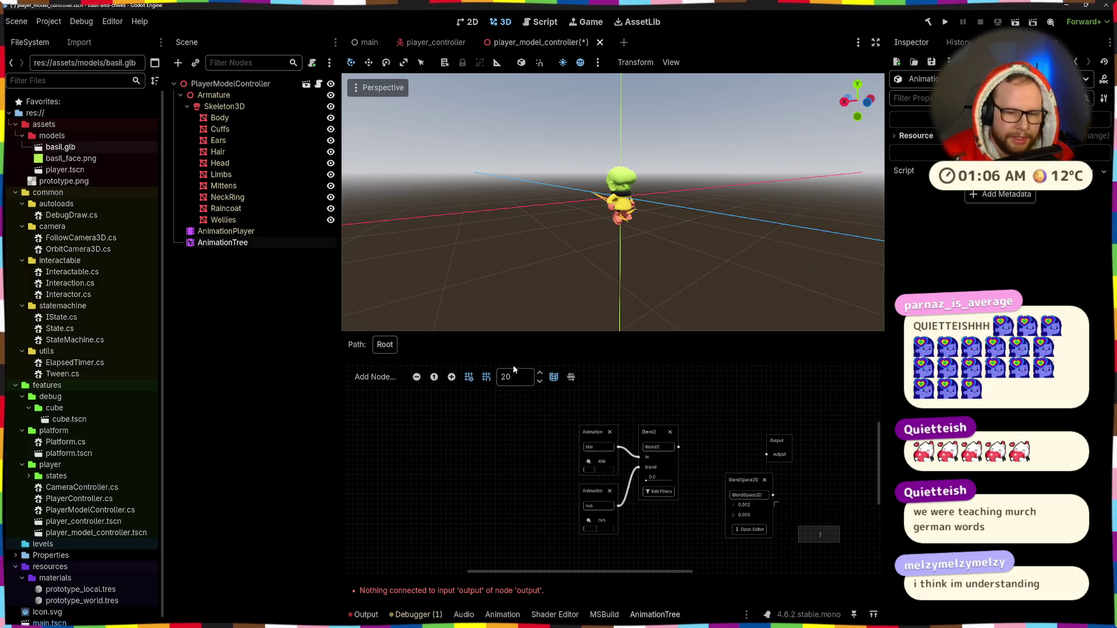
Move the BlendSpace2D node up and left, then reopen and inspect its editor.
scroll(780, 481, up, 3)
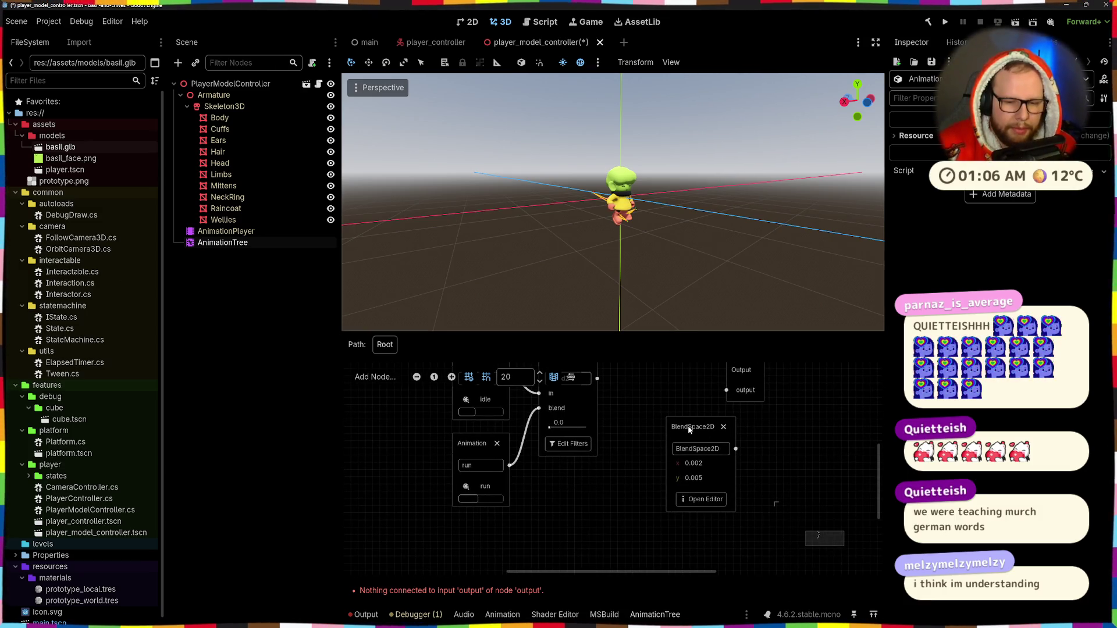
drag(688, 427, 654, 414)
click(663, 490)
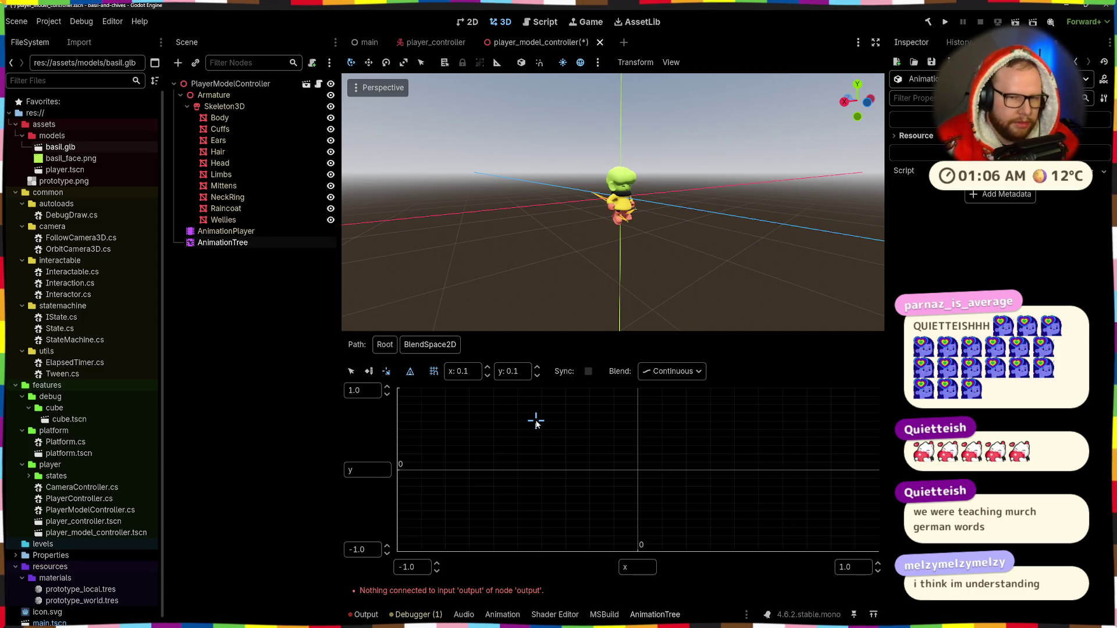
click(389, 346)
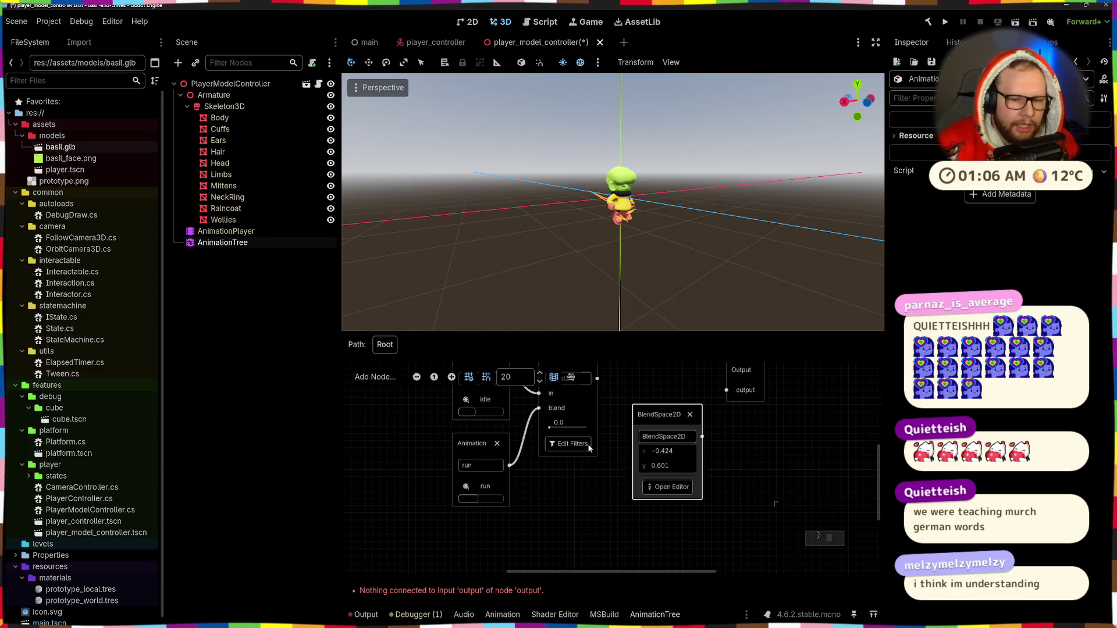
Delete the BlendSpace2D node, reconnect Blend2 to Output, and set its blend amount to 1.0.
click(690, 415)
drag(638, 380, 726, 390)
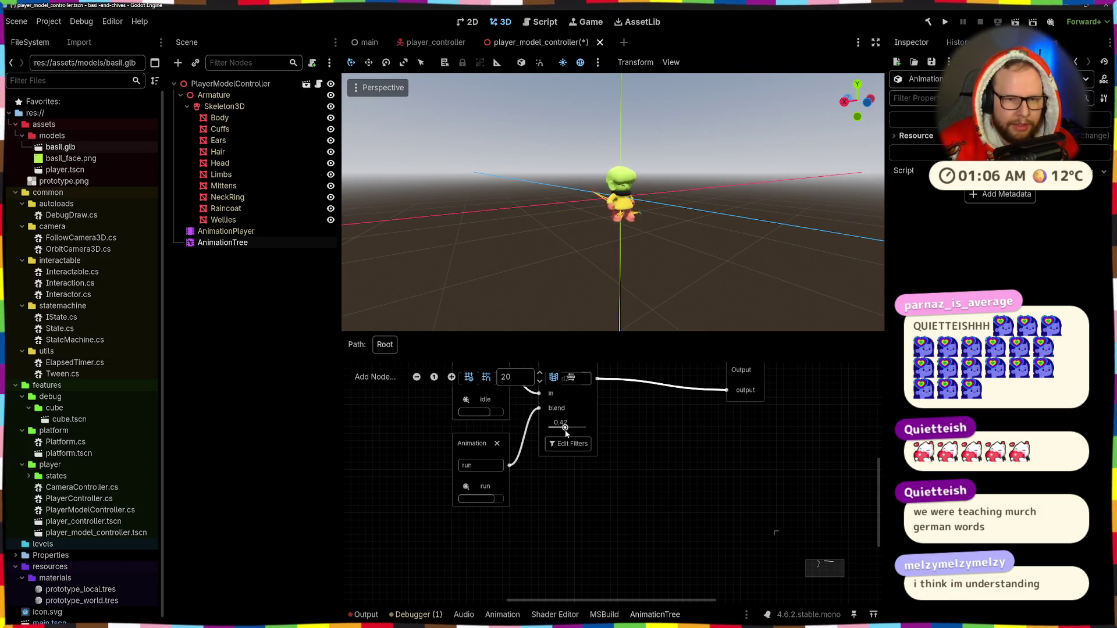
scroll(612, 204, up, 5)
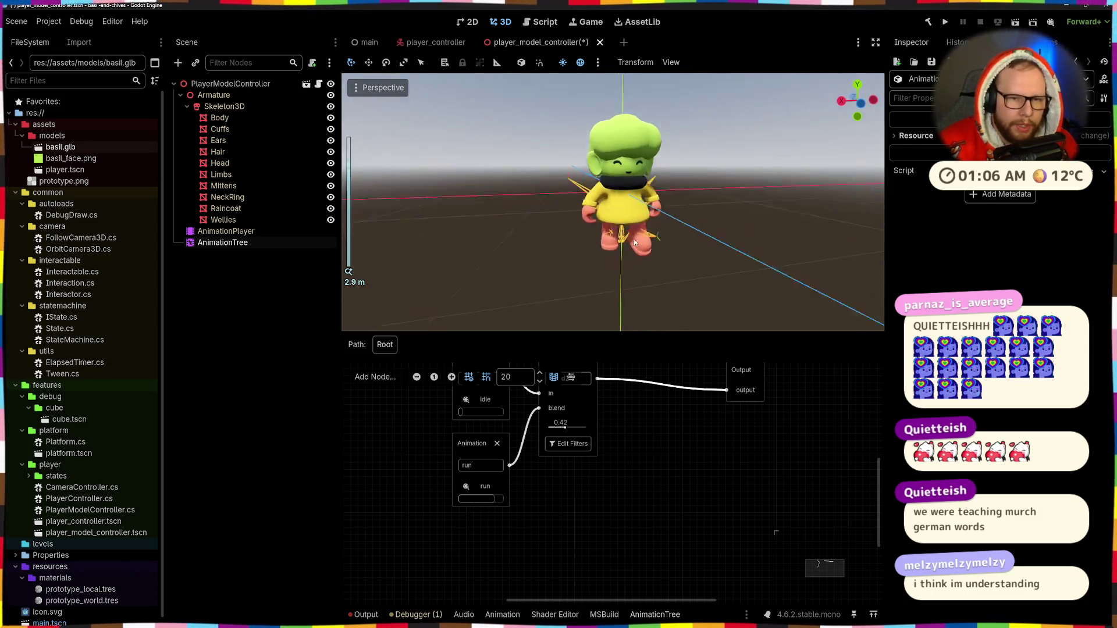
drag(565, 429, 589, 429)
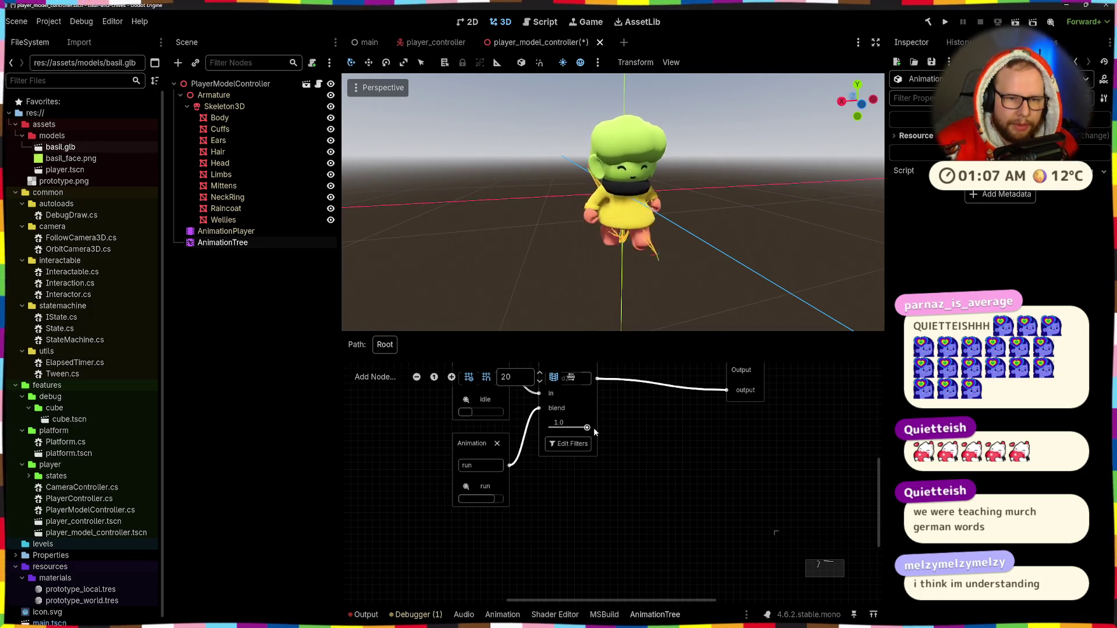
Nudge the Output node up slightly and inspect the character, dismissing the add-node list unused.
drag(662, 267, 667, 335)
scroll(675, 423, down, 3)
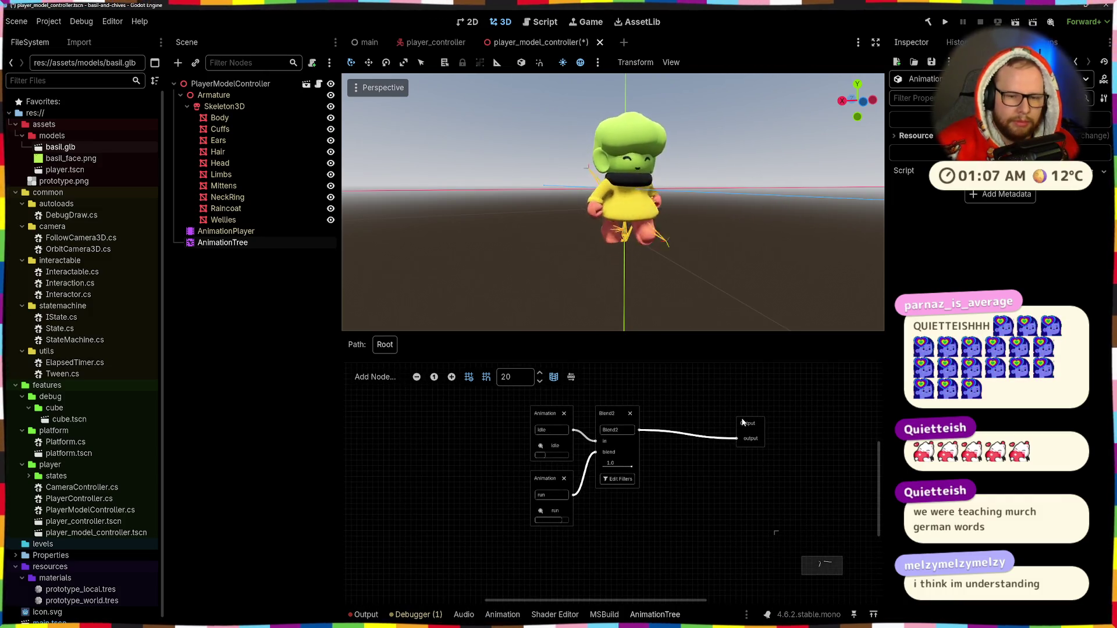
drag(665, 412, 663, 413)
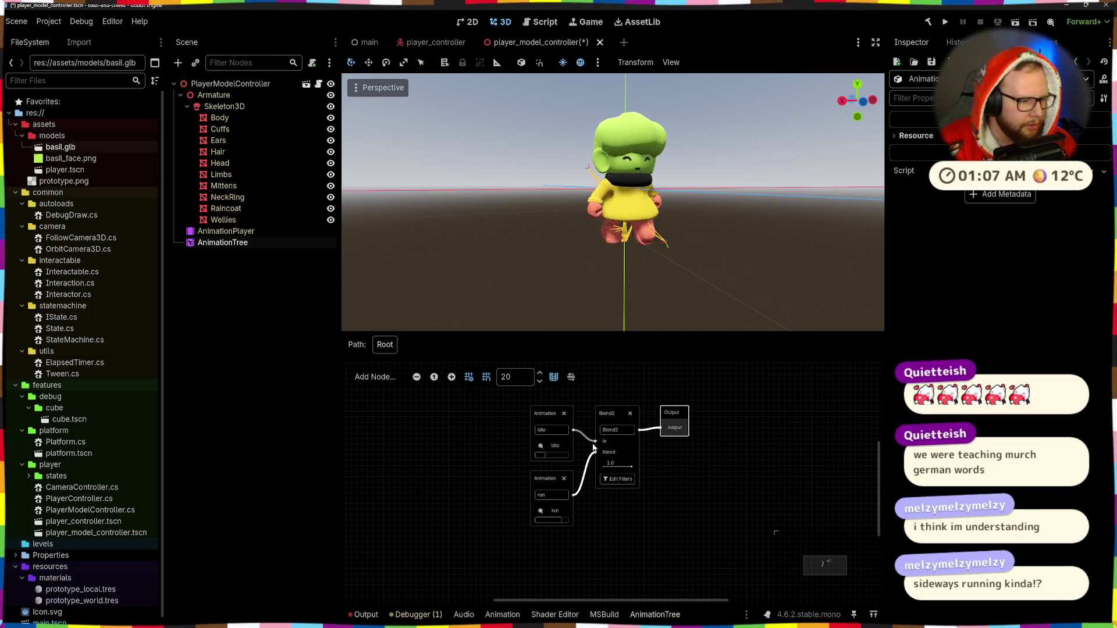
mouse_move(648, 296)
mouse_down()
mouse_move(728, 277)
mouse_move(689, 269)
mouse_up()
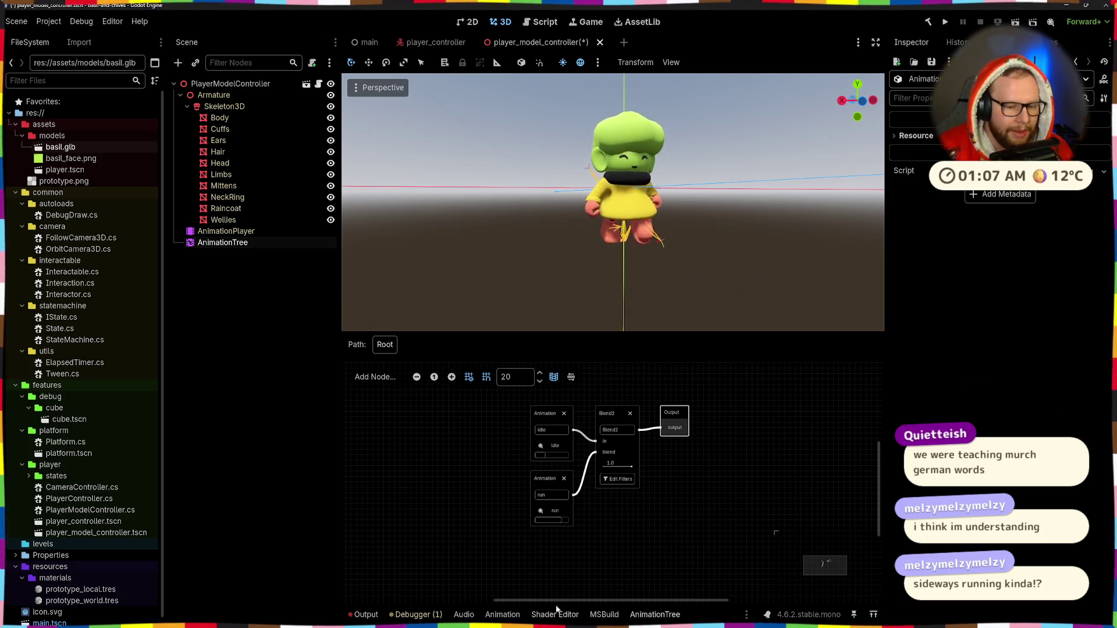
right_click(706, 473)
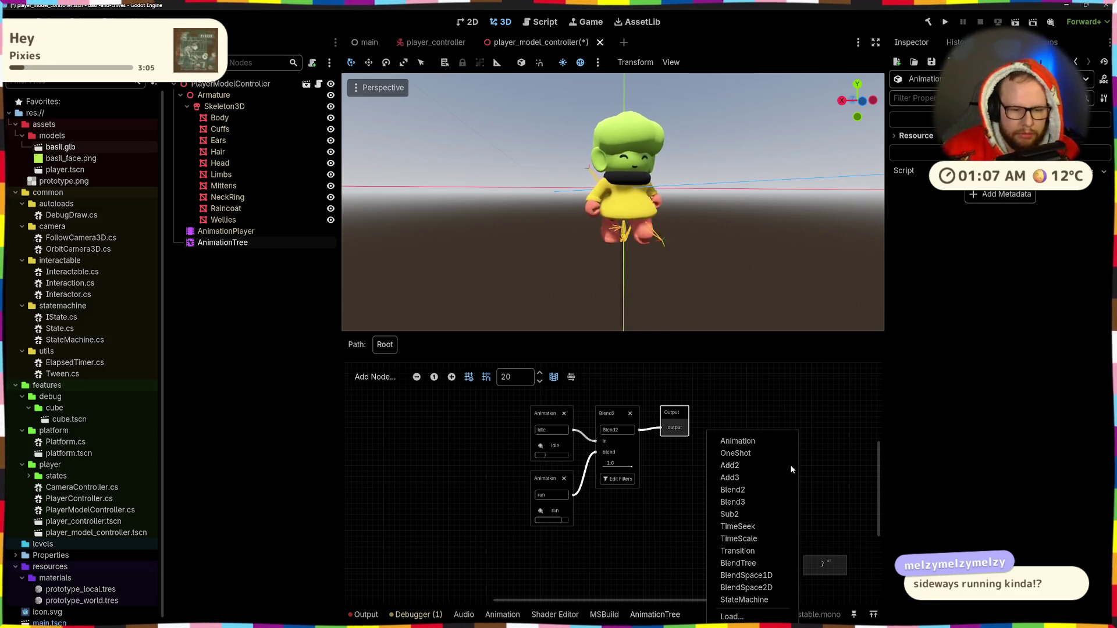
click(422, 438)
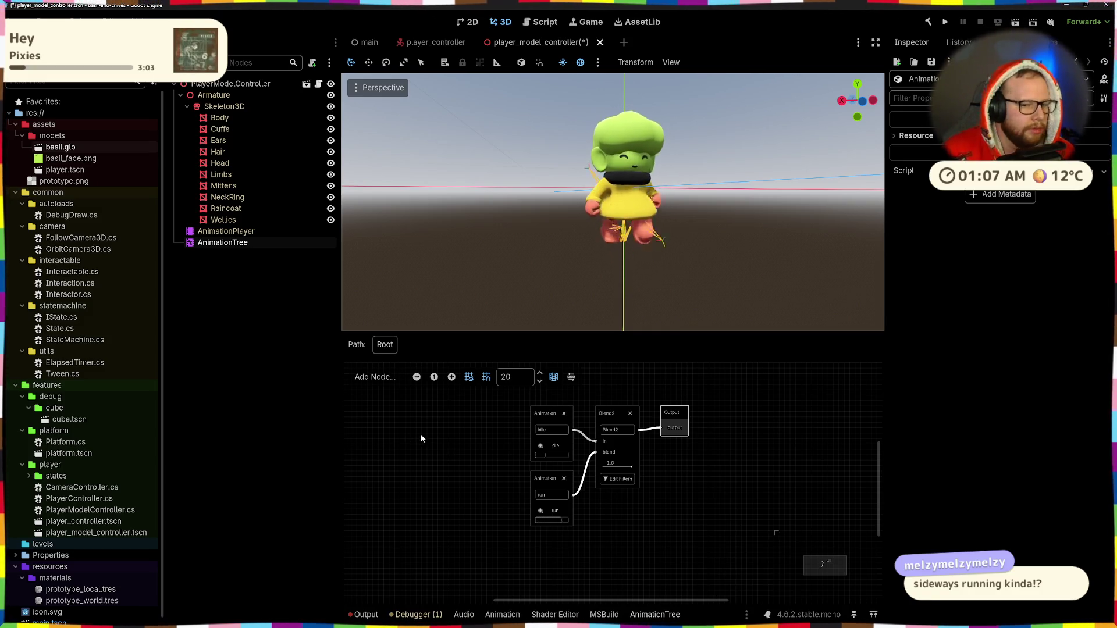
scroll(668, 470, up, 2)
scroll(679, 498, down, 2)
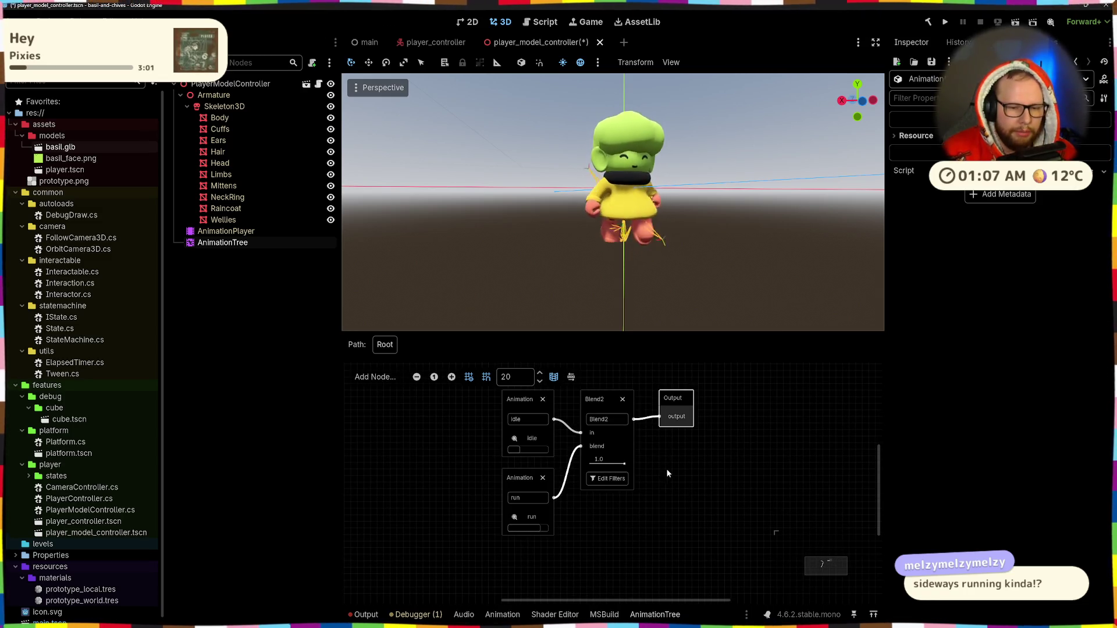
scroll(665, 469, up, 1)
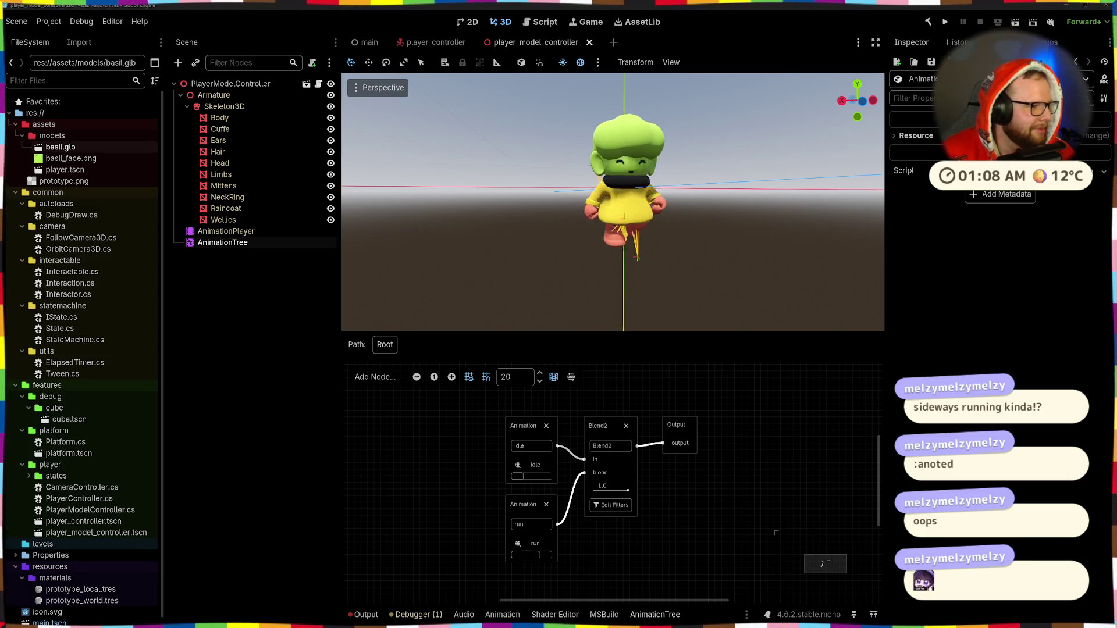
scroll(656, 240, down, 3)
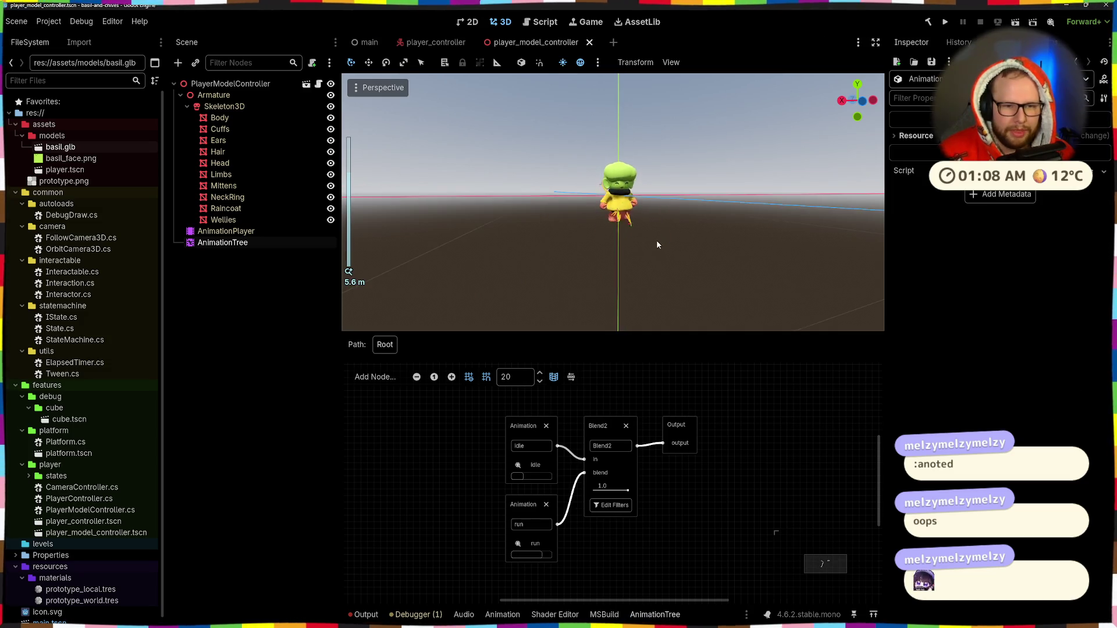
Reselect the AnimationTree and drag the Blend2 blend amount down to 0.0.
click(657, 240)
click(239, 243)
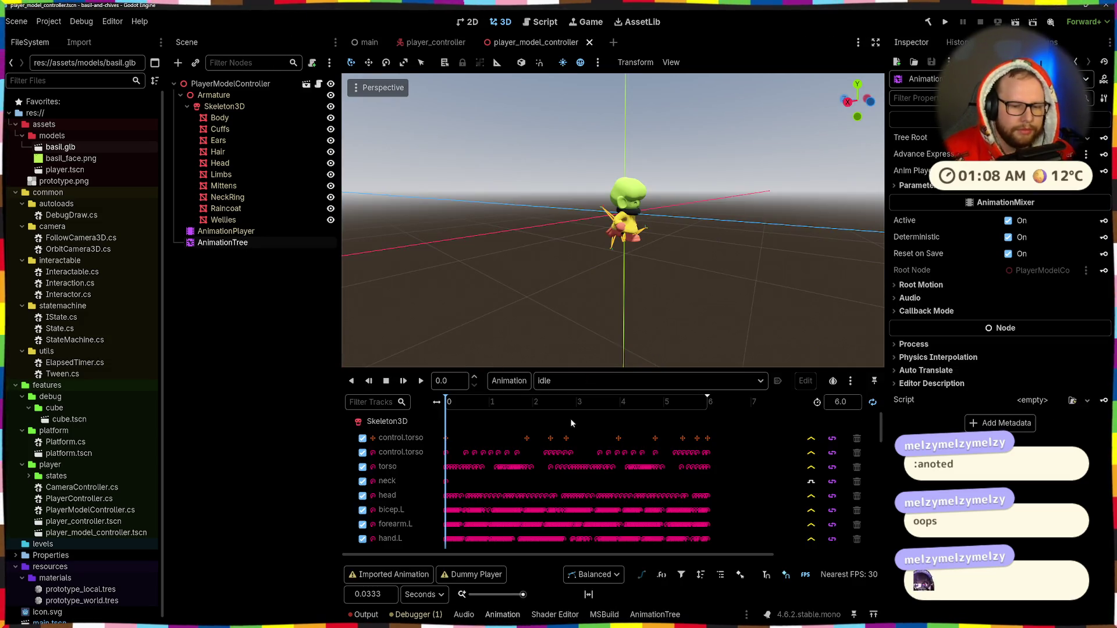
click(653, 615)
scroll(547, 471, up, 3)
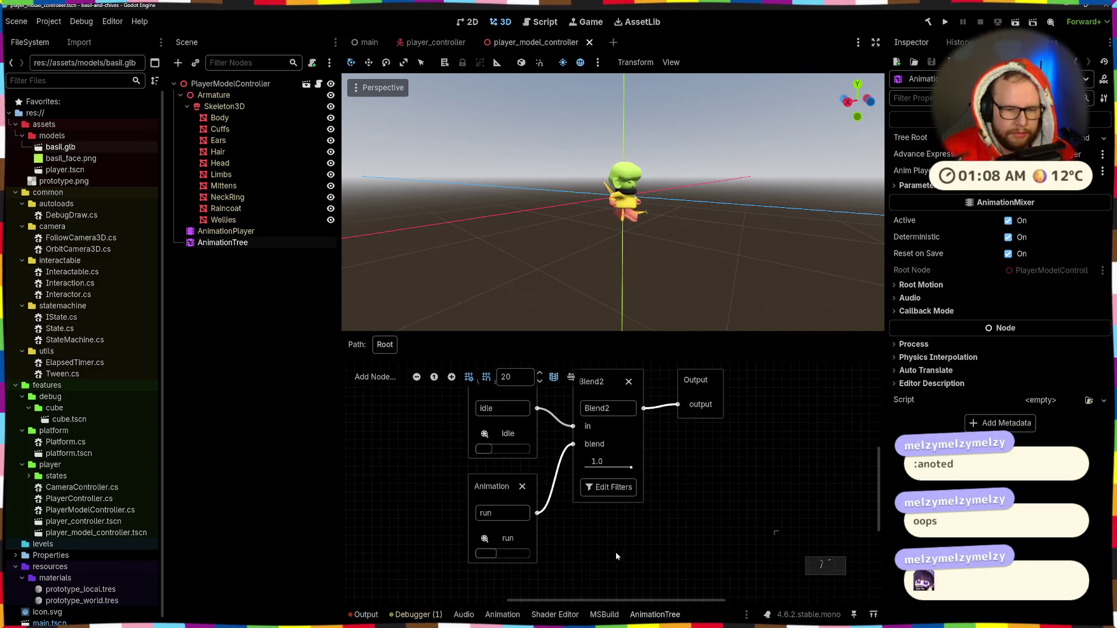
drag(631, 467, 586, 467)
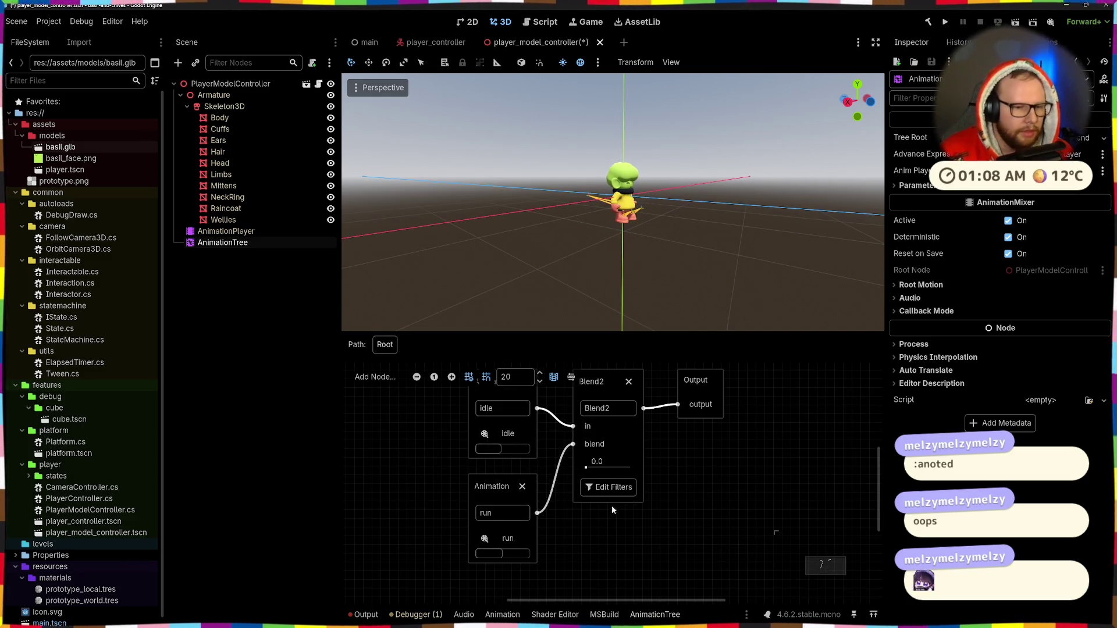
Bring the Firefox AnimationTree docs window to the front.
mouse_move(612, 627)
mouse_move(481, 622)
click(526, 567)
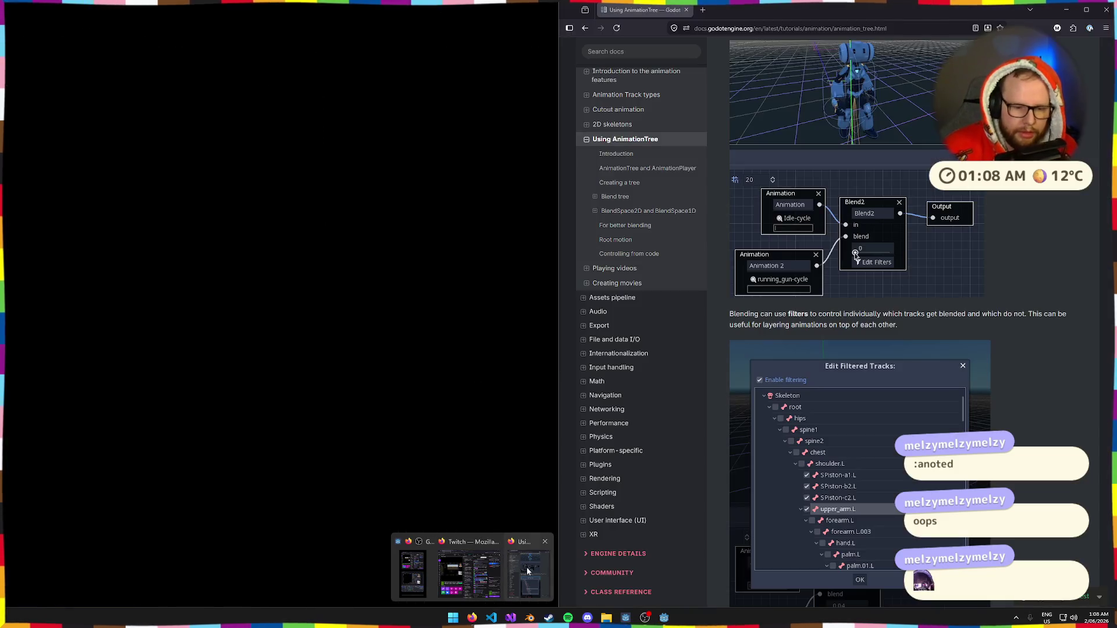
Highlight the Blend2/Blend3 paragraph on which tracks get filtered, then return to the Godot editor.
scroll(910, 269, up, 4)
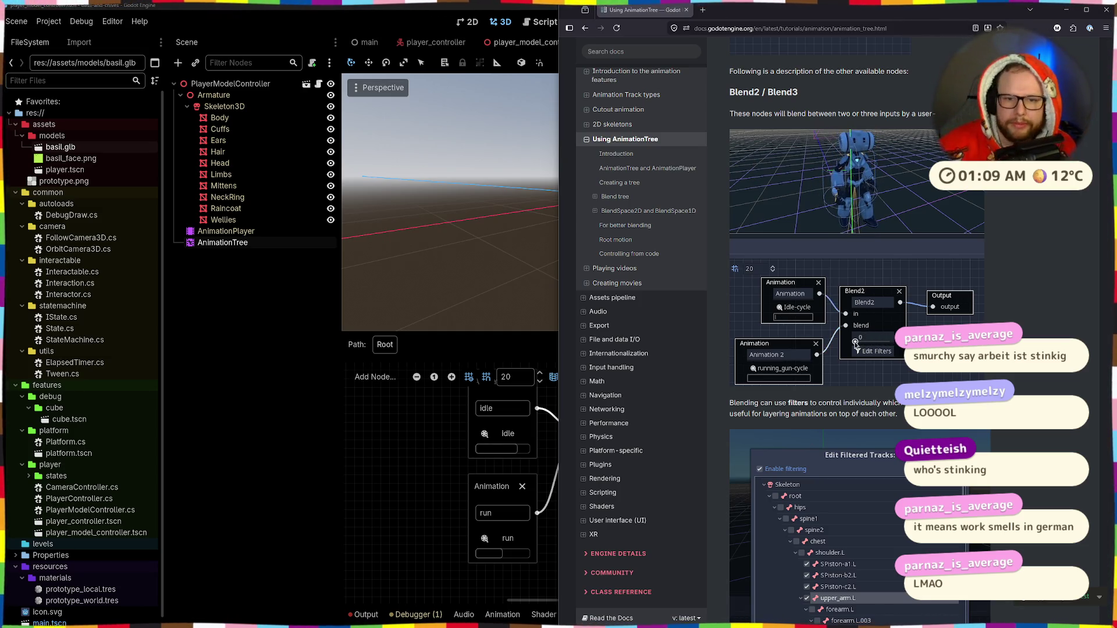
scroll(797, 309, down, 2)
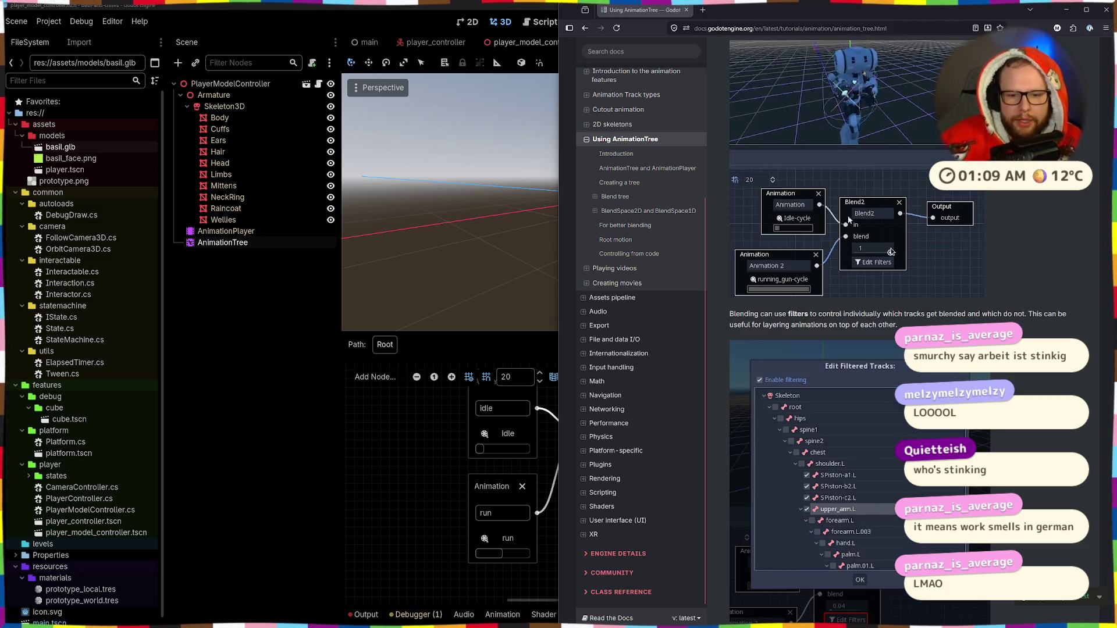
triple_click(797, 314)
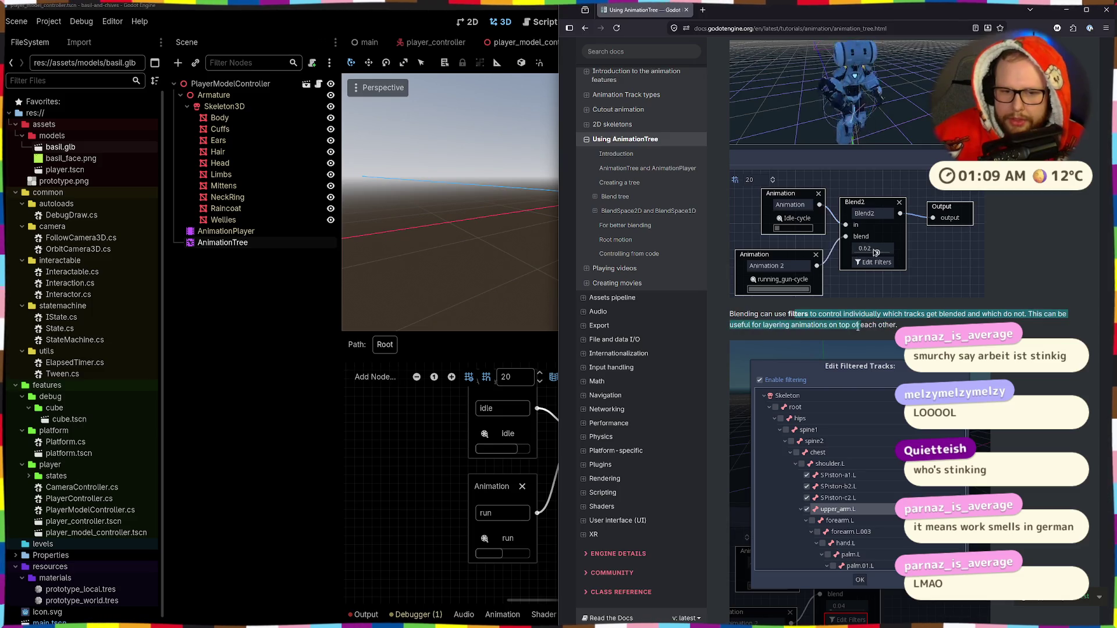
drag(730, 314, 789, 315)
triple_click(790, 314)
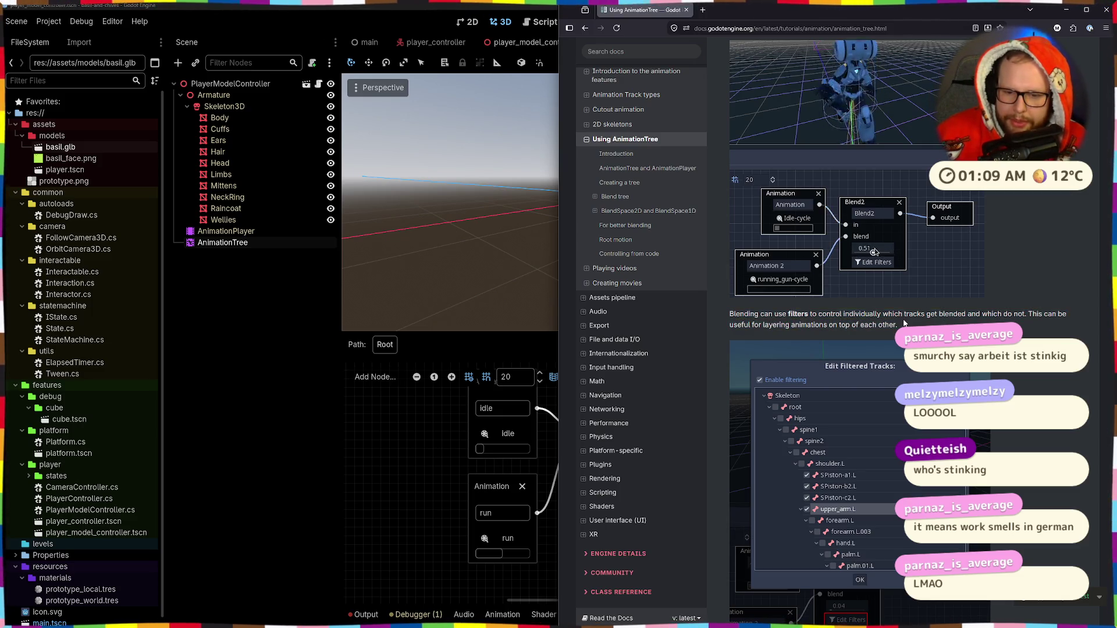
drag(883, 315, 842, 449)
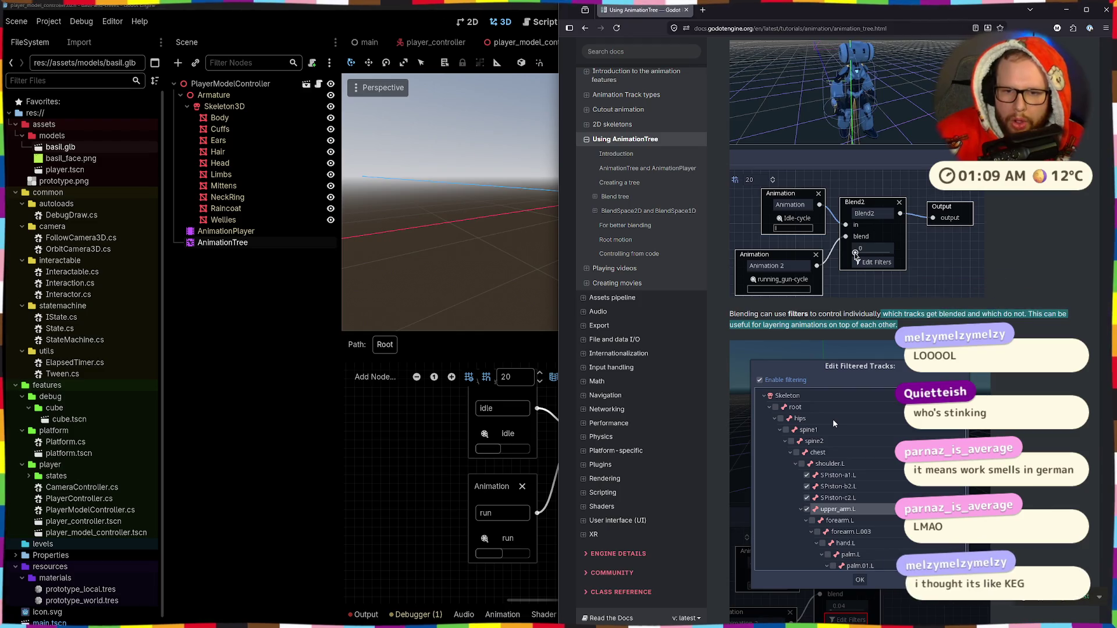
click(332, 494)
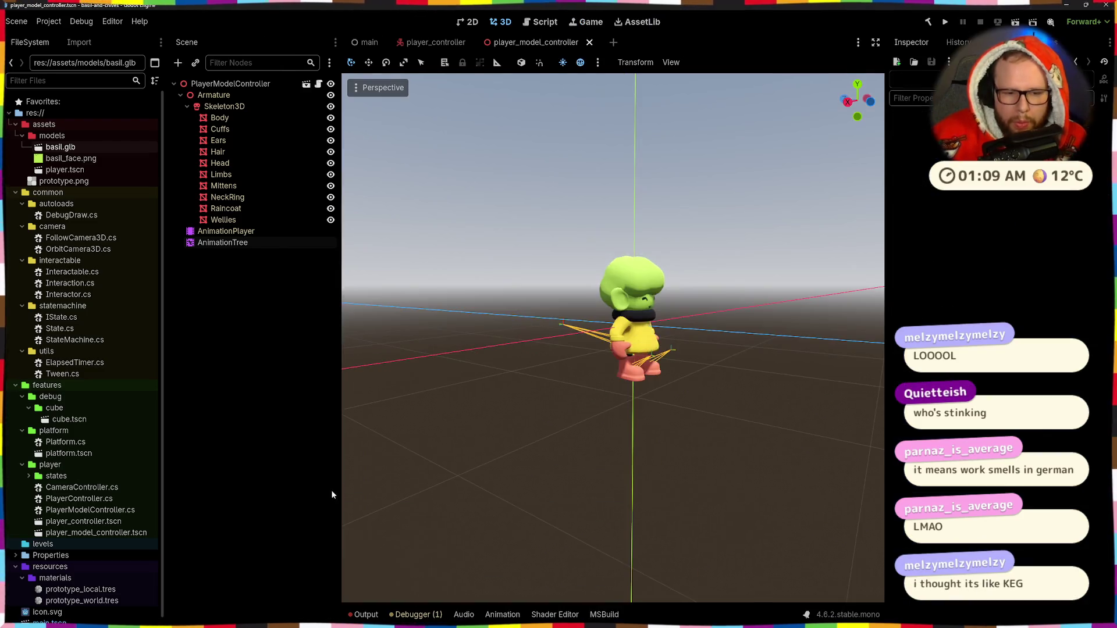
Select the AnimationTree and open Blend2's filtered tracks list.
click(251, 238)
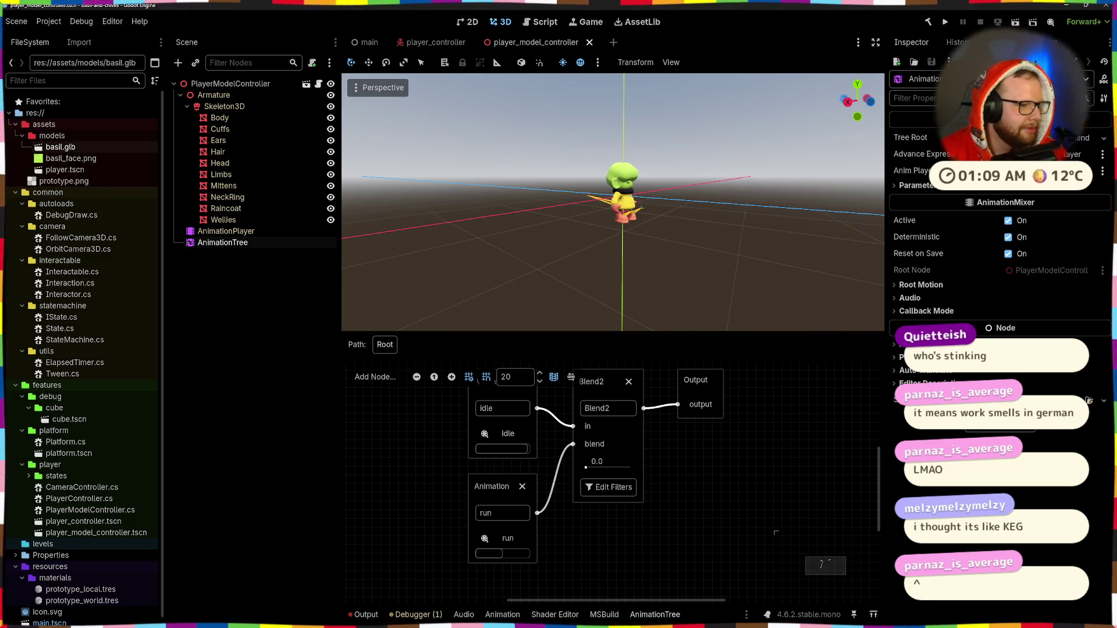
click(600, 490)
scroll(494, 319, down, 2)
scroll(543, 274, up, 2)
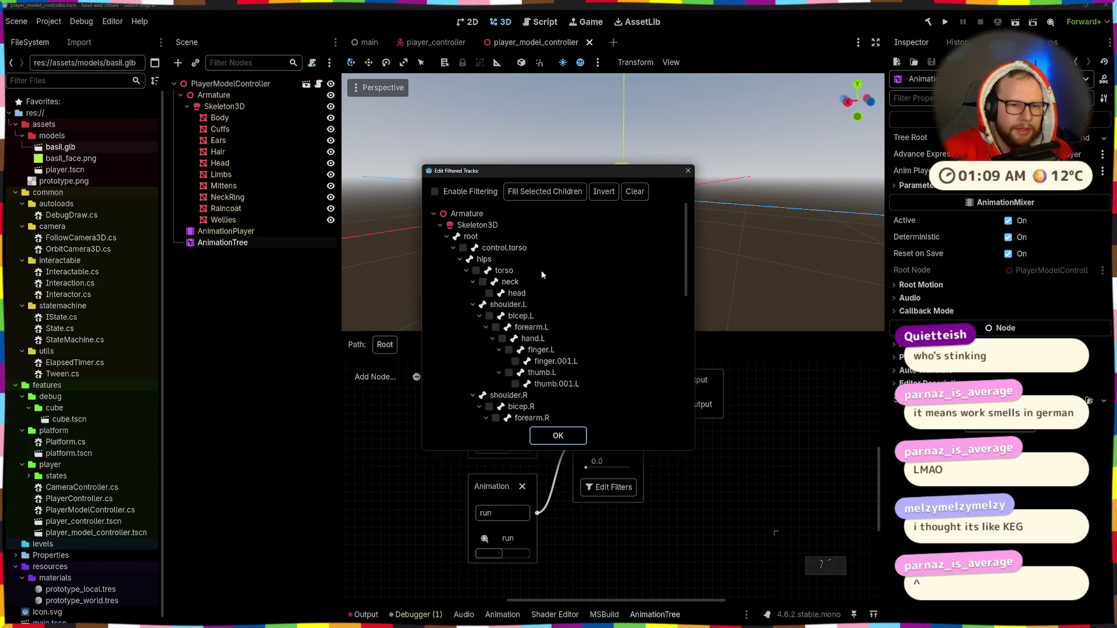
mouse_move(634, 170)
mouse_down()
mouse_move(852, 133)
mouse_move(871, 141)
mouse_up()
scroll(790, 326, down, 4)
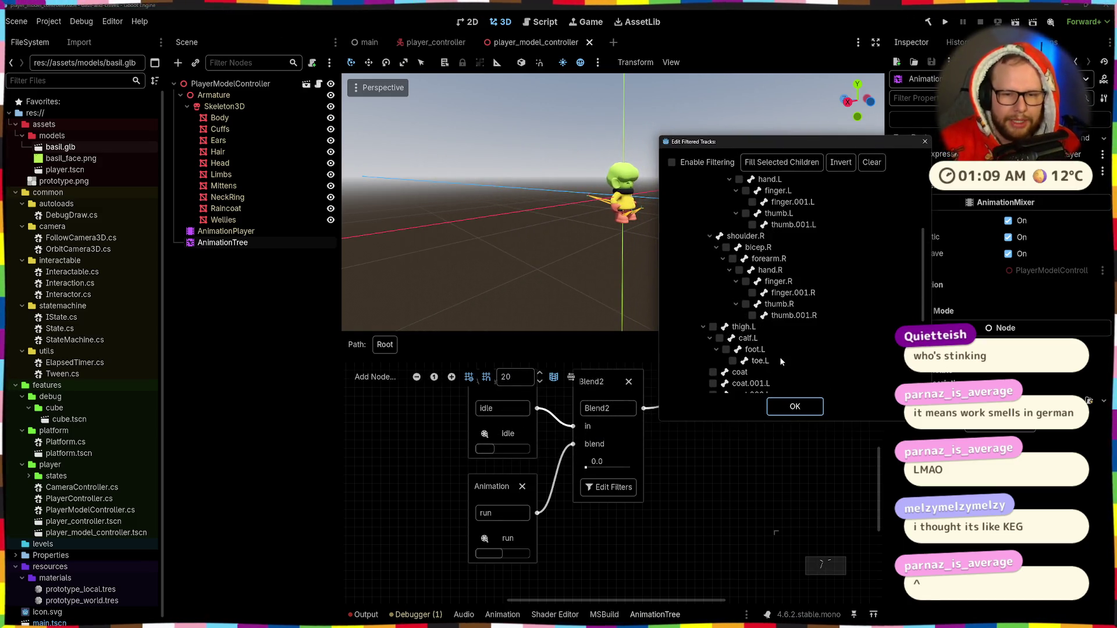
scroll(780, 357, up, 4)
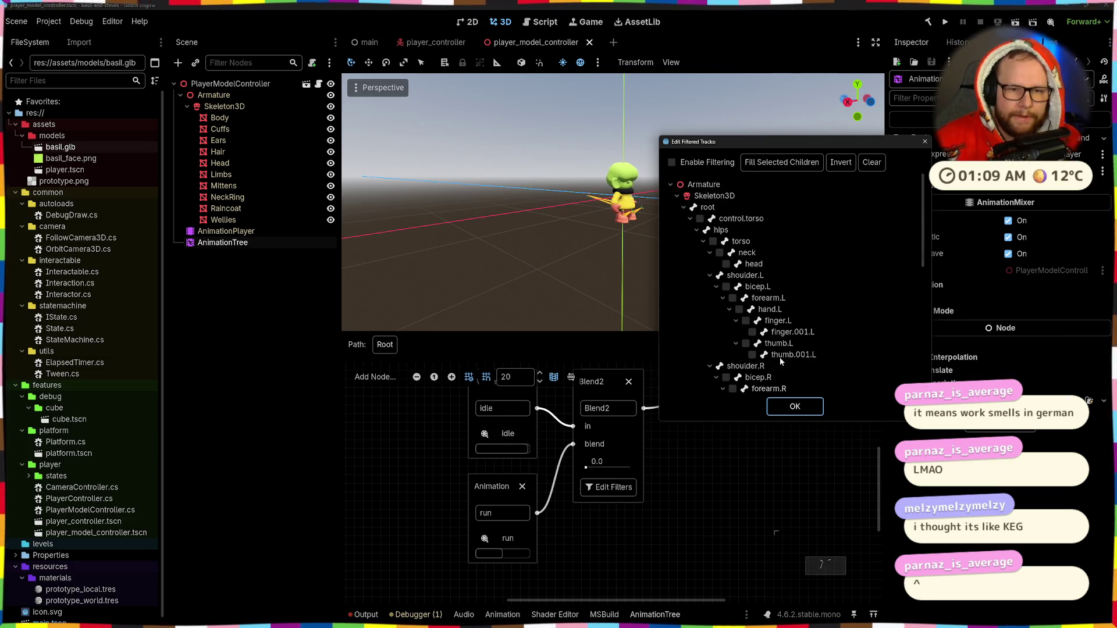
scroll(779, 358, down, 6)
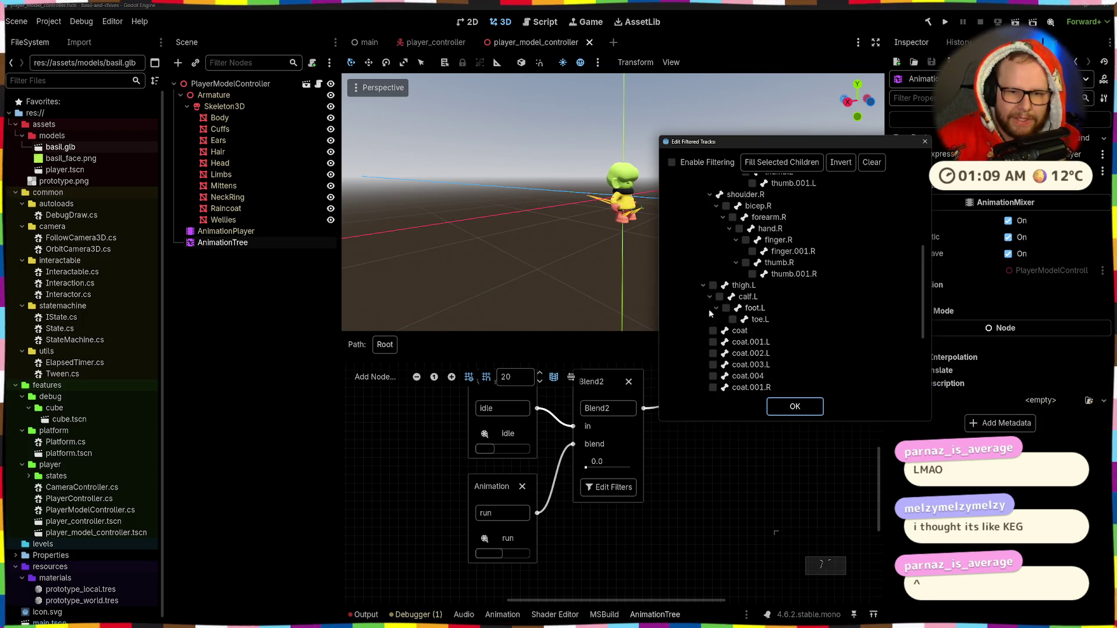
Mark the thigh, calf, foot and toe tracks of both legs in Blend2's filter and confirm.
click(713, 285)
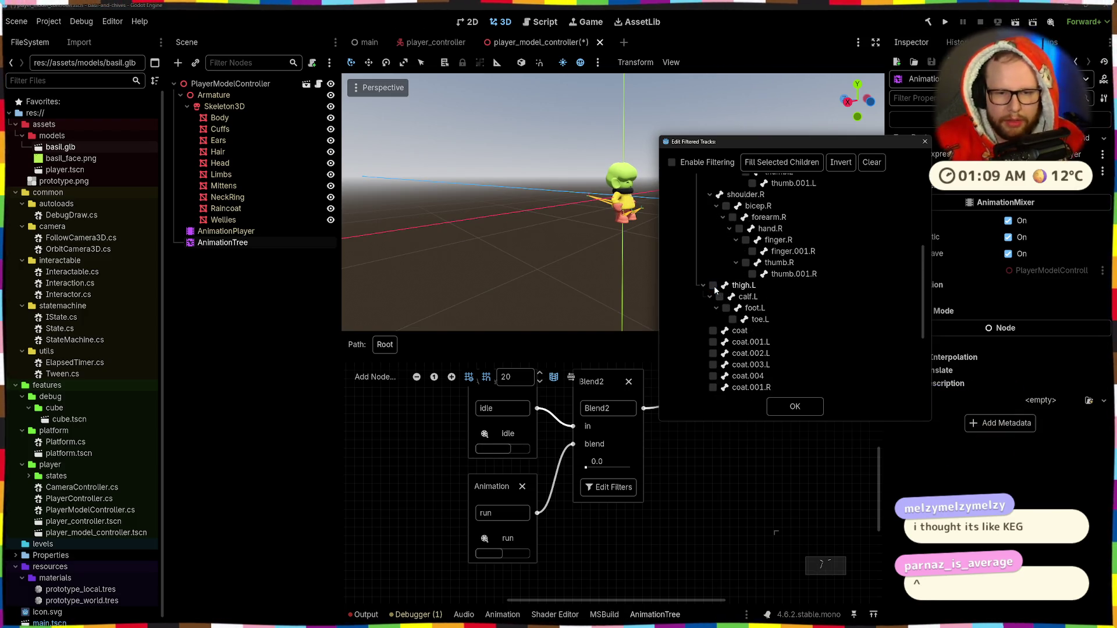
click(732, 319)
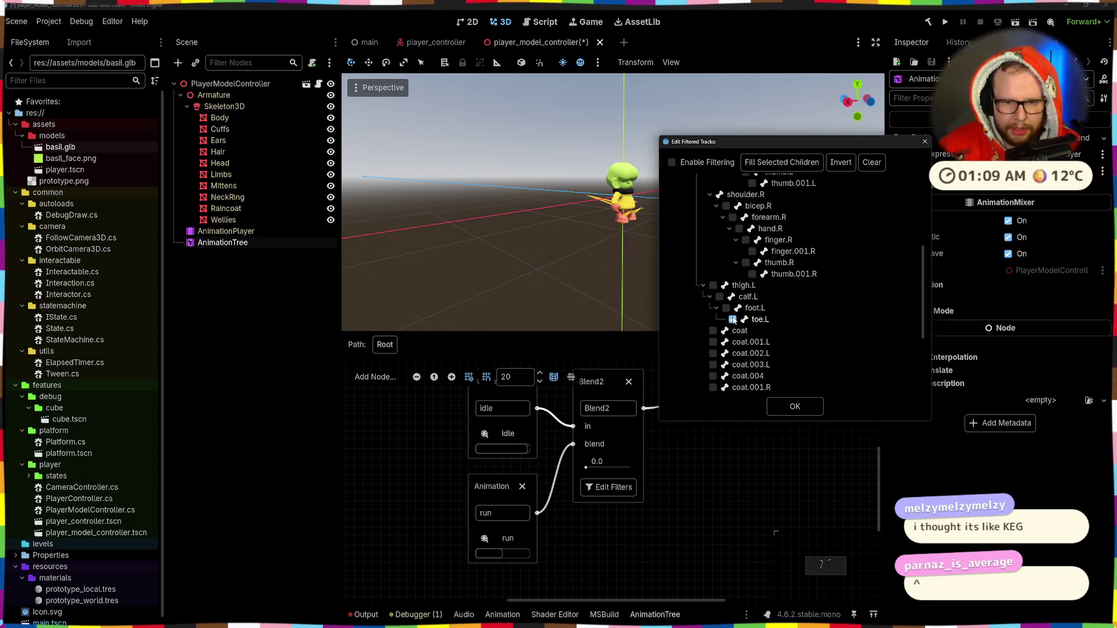
scroll(727, 245, up, 4)
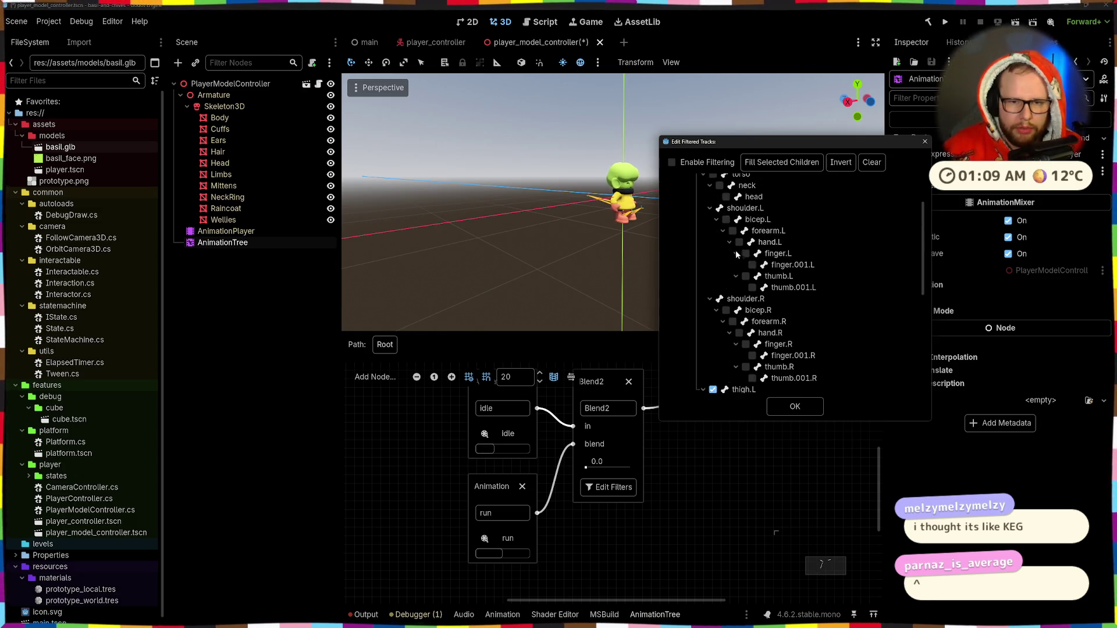
scroll(737, 254, down, 9)
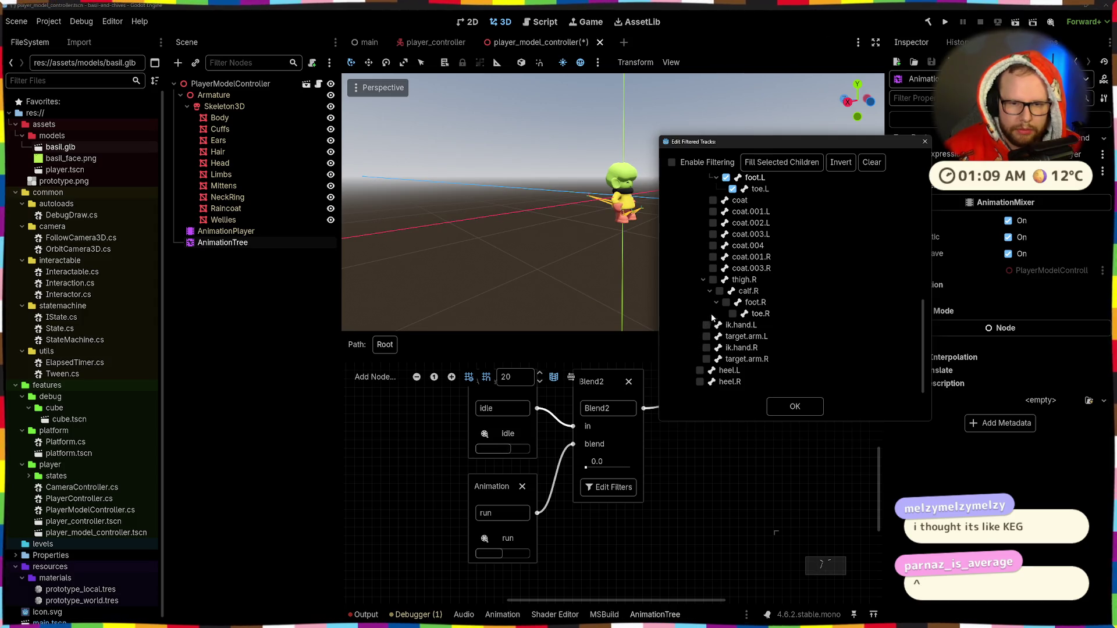
scroll(711, 313, up, 1)
click(713, 305)
click(720, 317)
click(727, 328)
click(733, 340)
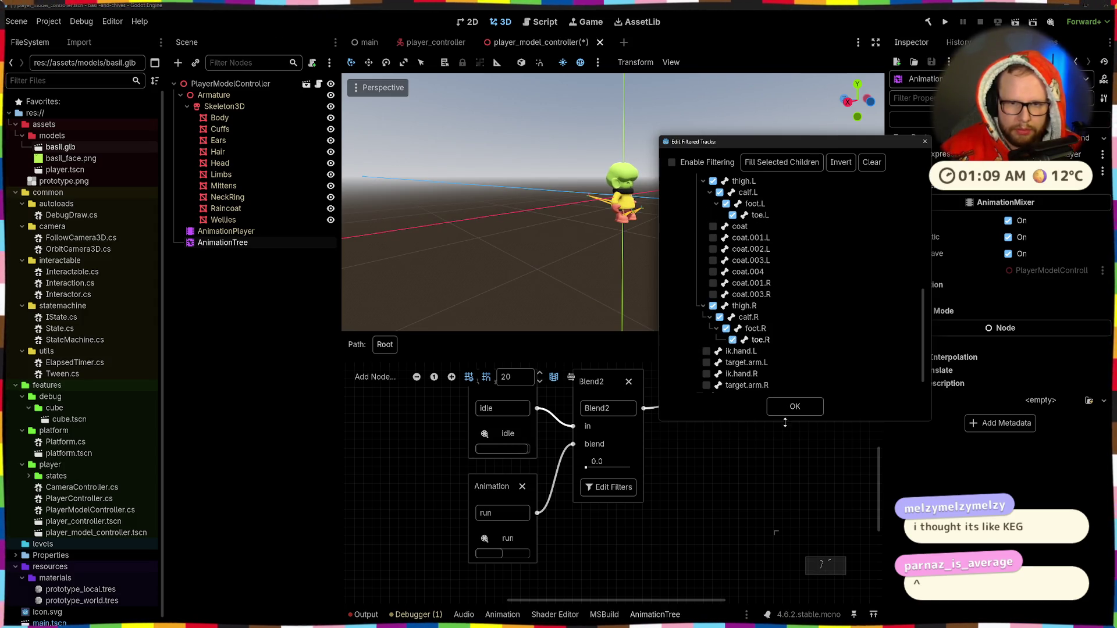
click(782, 411)
mouse_move(587, 468)
mouse_down()
mouse_move(638, 469)
mouse_move(585, 469)
mouse_up()
Turn on Enable Filtering for Blend2 and close the filter dialog.
click(602, 492)
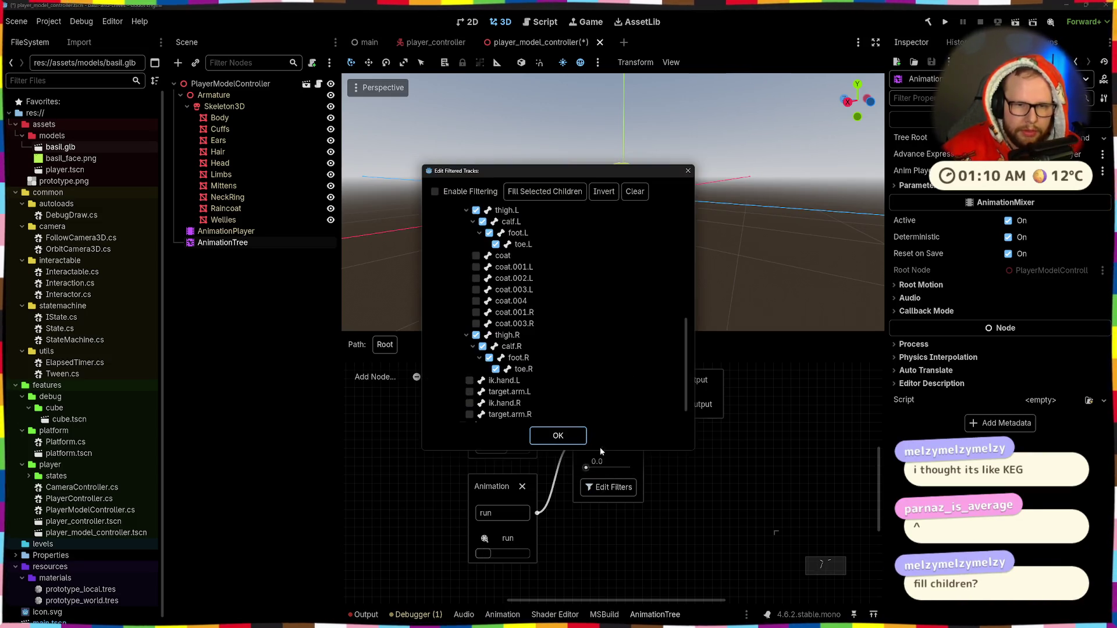
drag(562, 172, 727, 107)
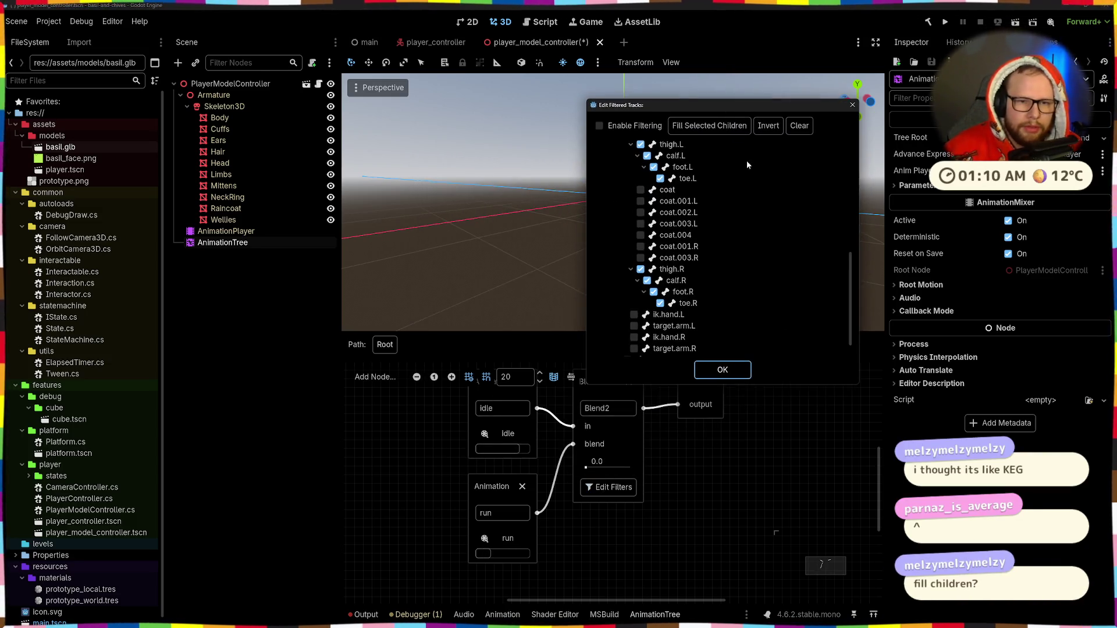
click(599, 126)
click(715, 368)
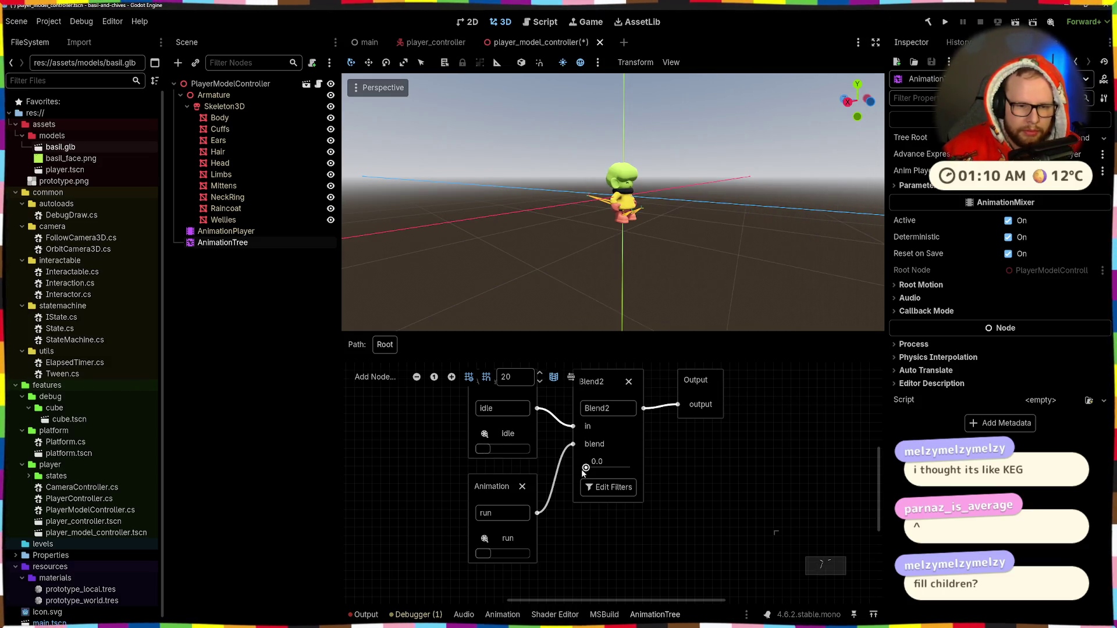
mouse_move(585, 469)
mouse_down()
mouse_move(625, 470)
mouse_move(575, 469)
mouse_move(629, 471)
mouse_up()
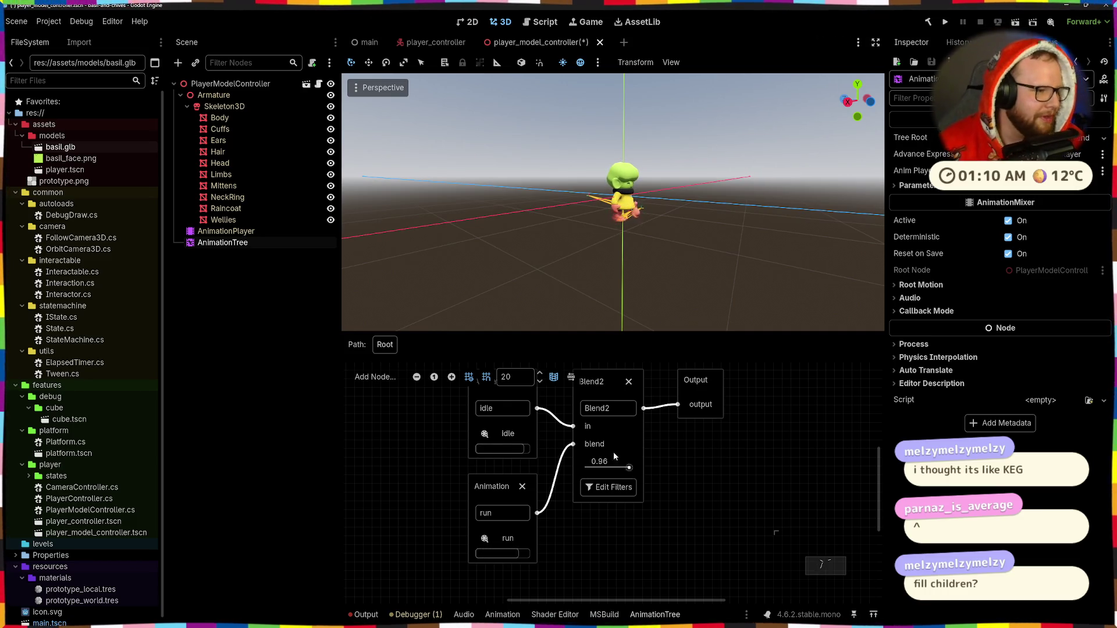
drag(618, 466, 585, 468)
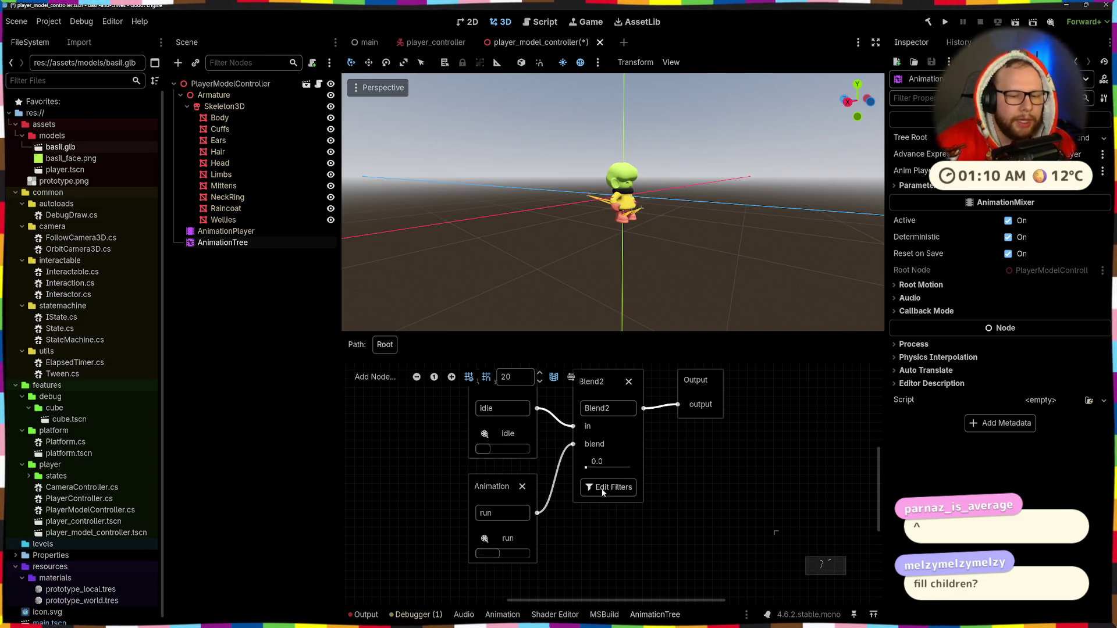
click(606, 487)
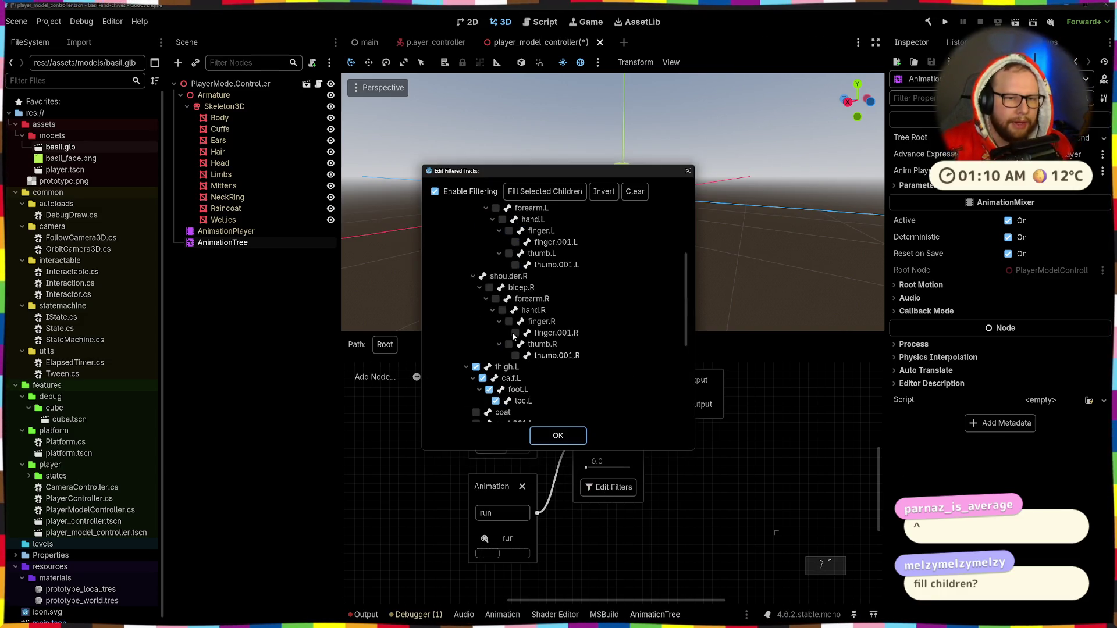
scroll(532, 349, up, 5)
click(688, 171)
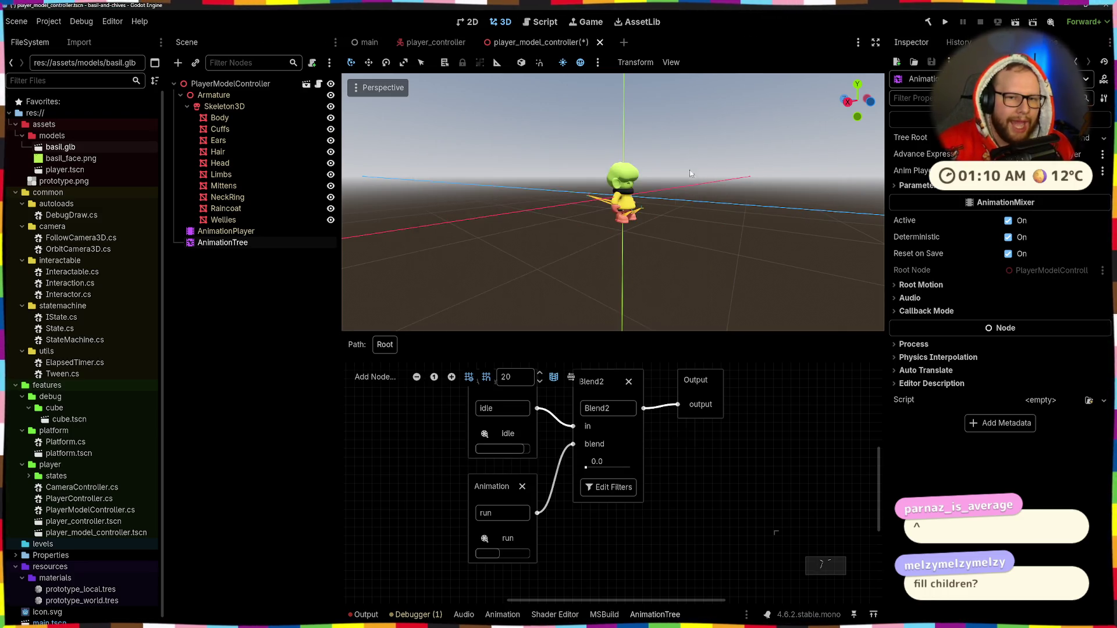
scroll(640, 168, up, 5)
drag(633, 157, 651, 155)
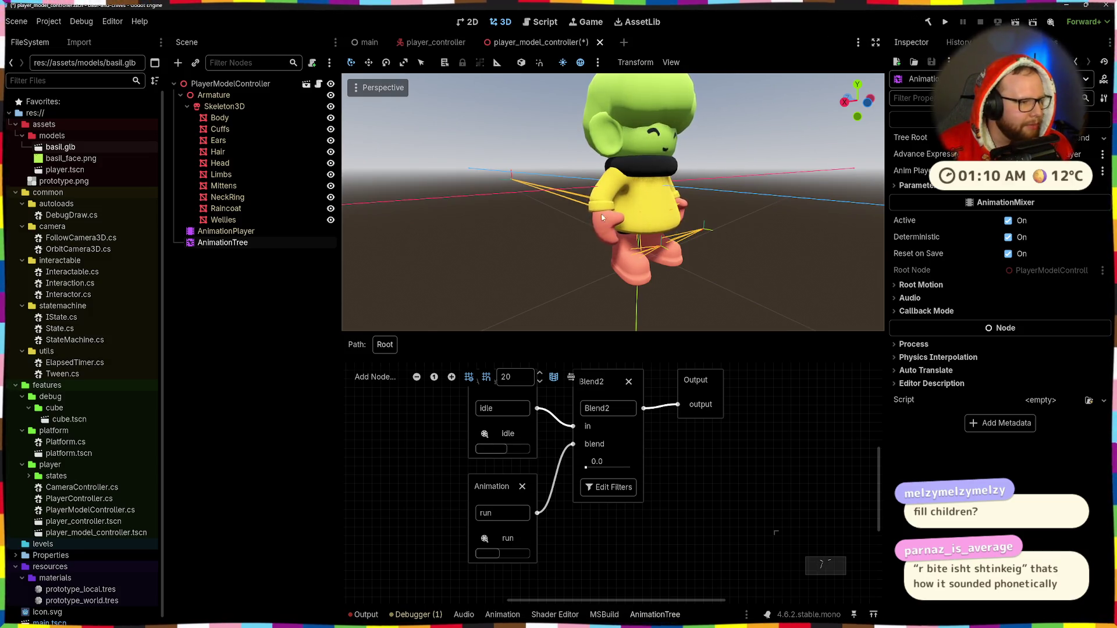
scroll(671, 190, down, 5)
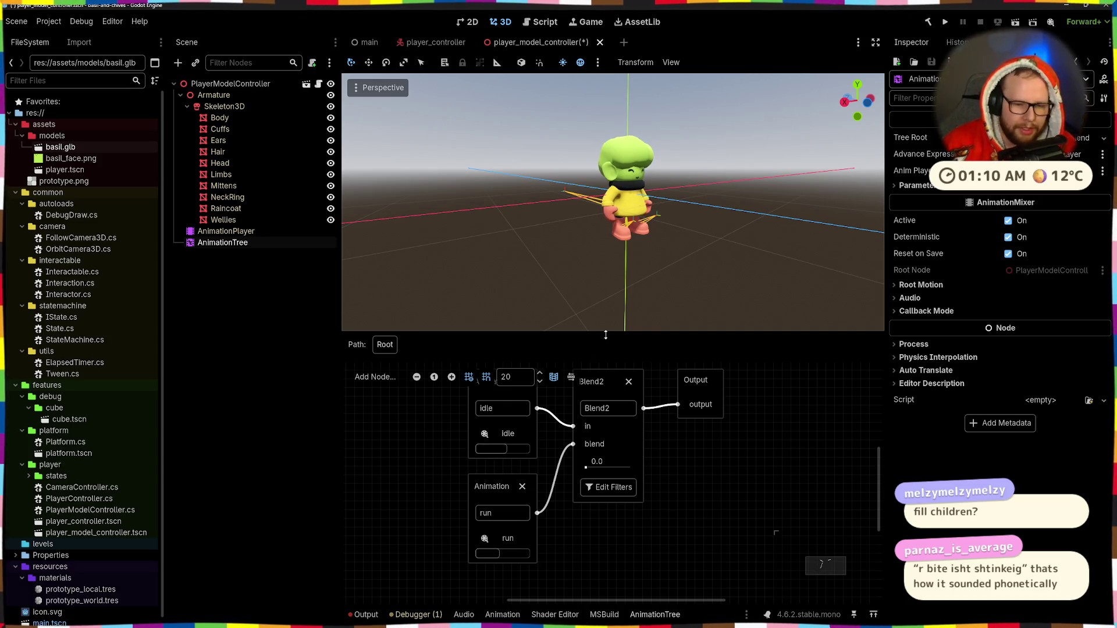
click(588, 468)
Preview blending between idle and run, then enter a Blend2 amount of 10.
drag(589, 470, 632, 470)
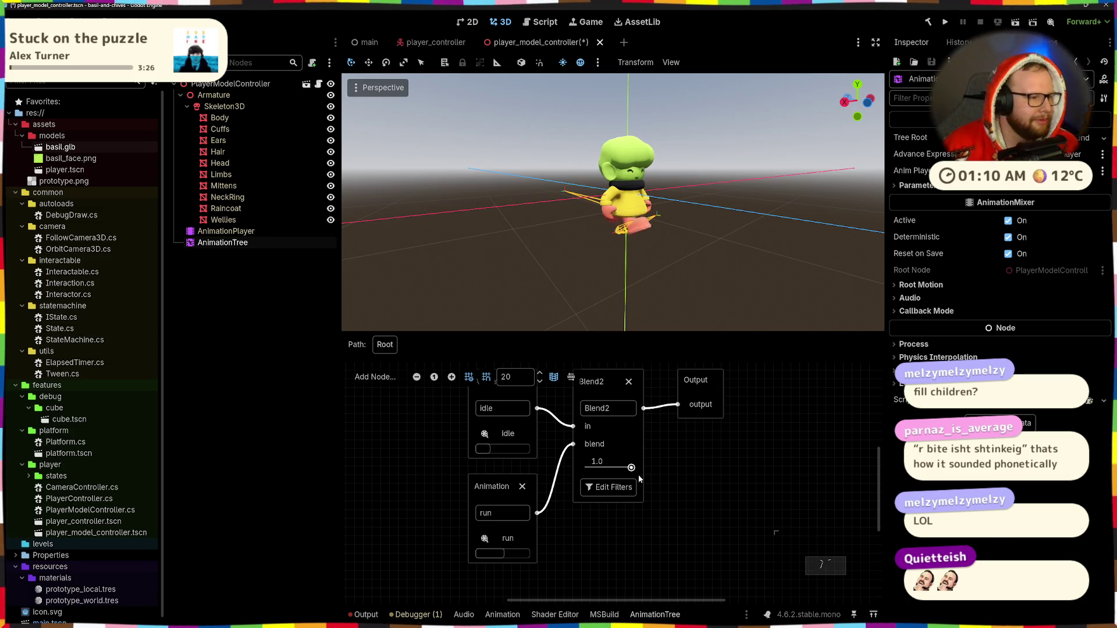
mouse_move(638, 475)
mouse_down()
mouse_move(569, 476)
mouse_move(647, 462)
mouse_up()
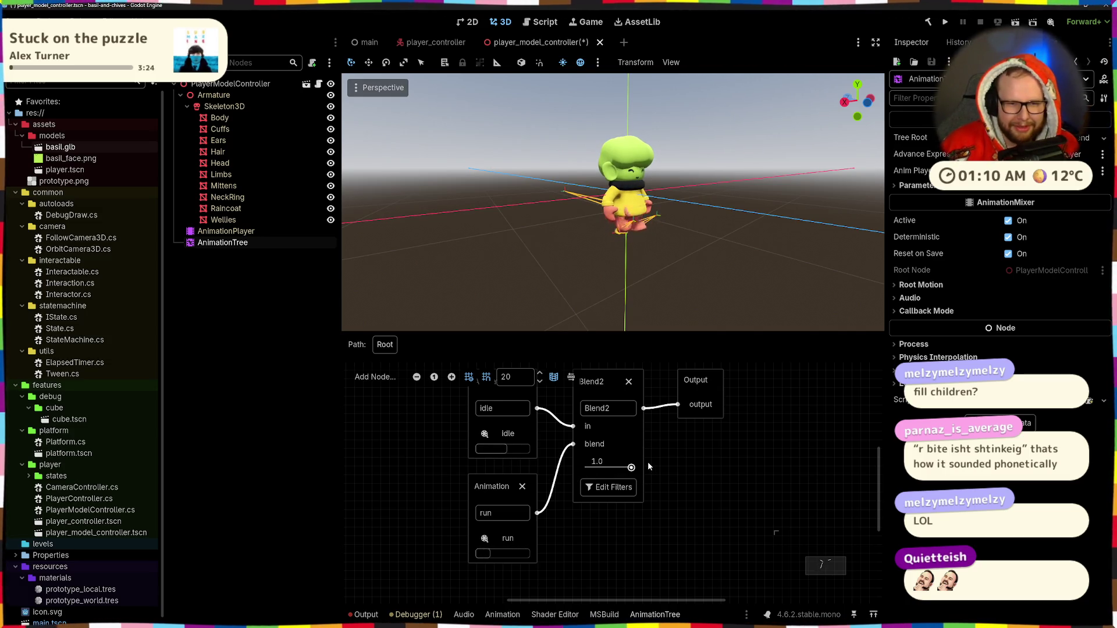
drag(646, 309, 638, 205)
scroll(638, 204, up, 5)
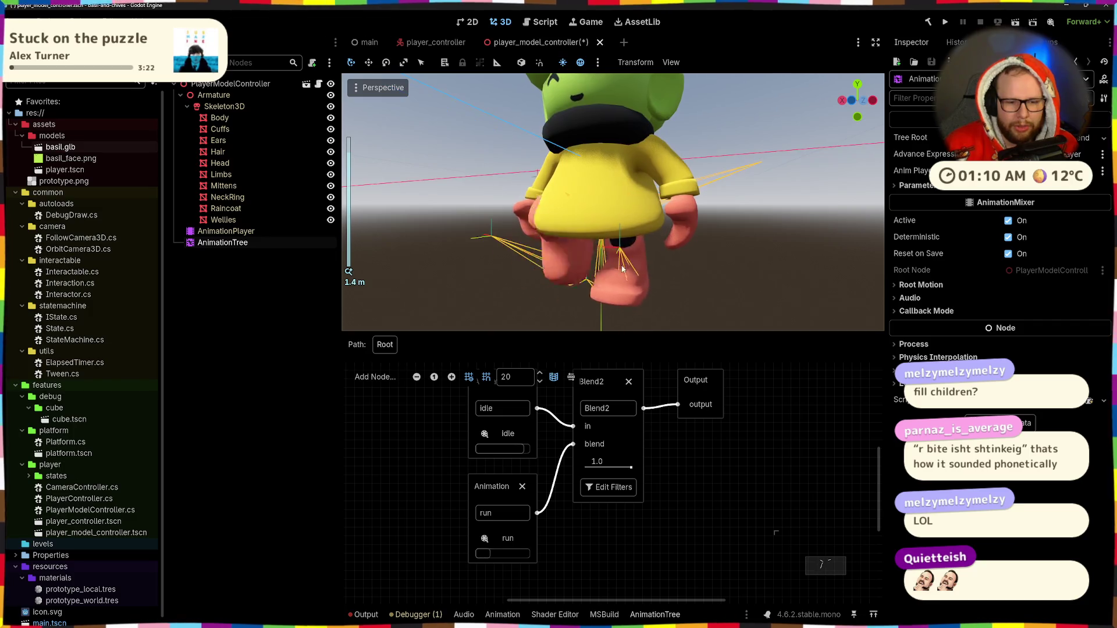
click(606, 460)
text(10)
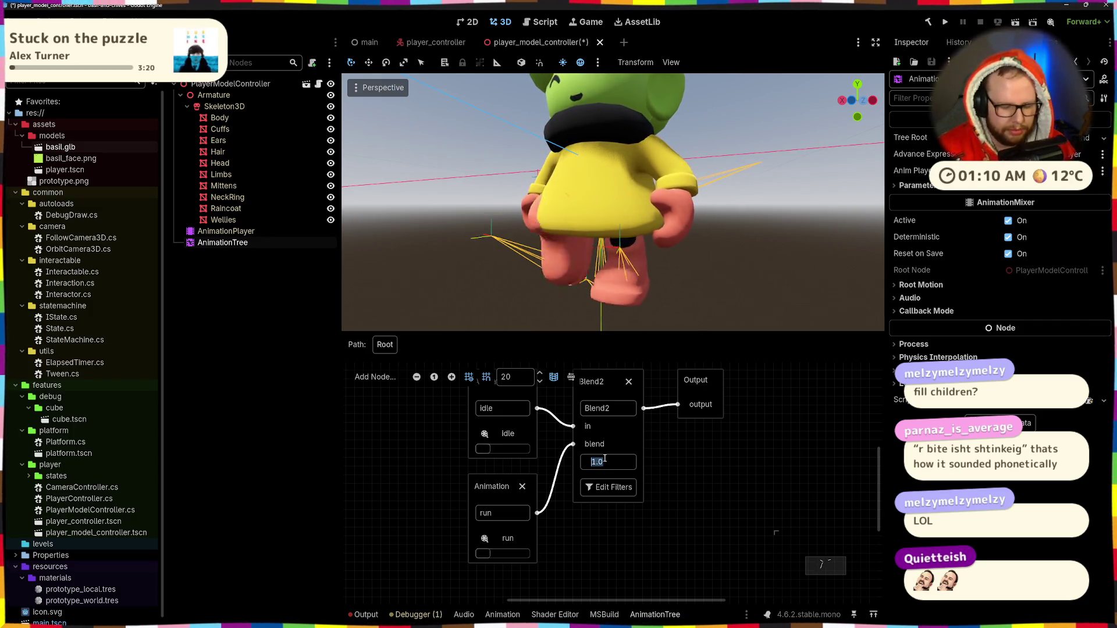
key(Return)
Try a blend amount of 2 from the character's side, then drag it back to 1.0.
scroll(585, 246, down, 5)
drag(585, 246, 721, 233)
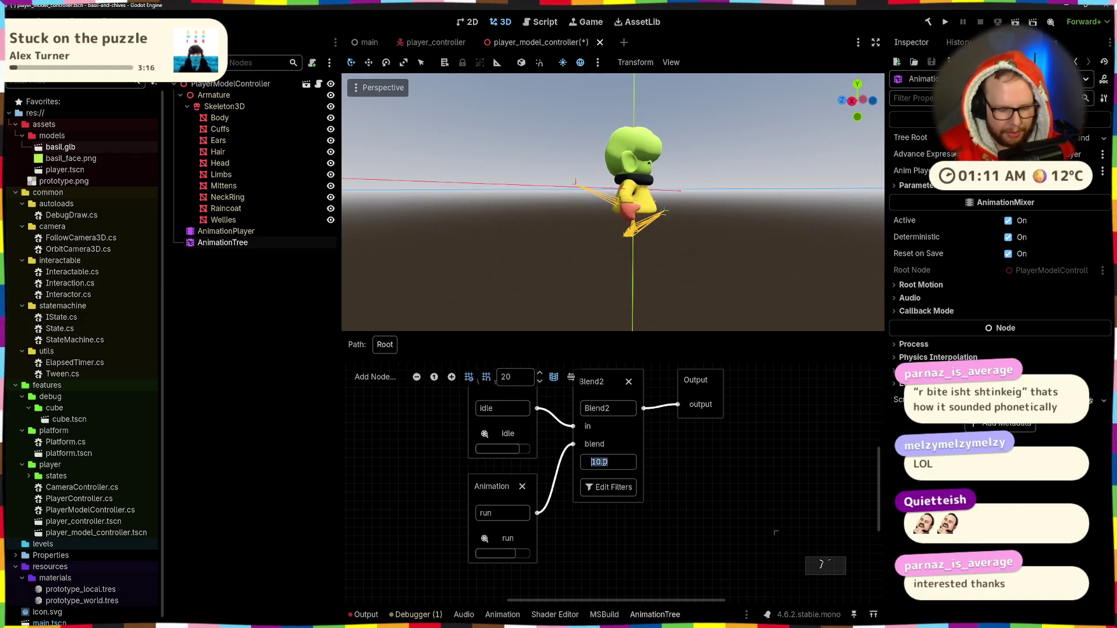
click(604, 464)
text(5)
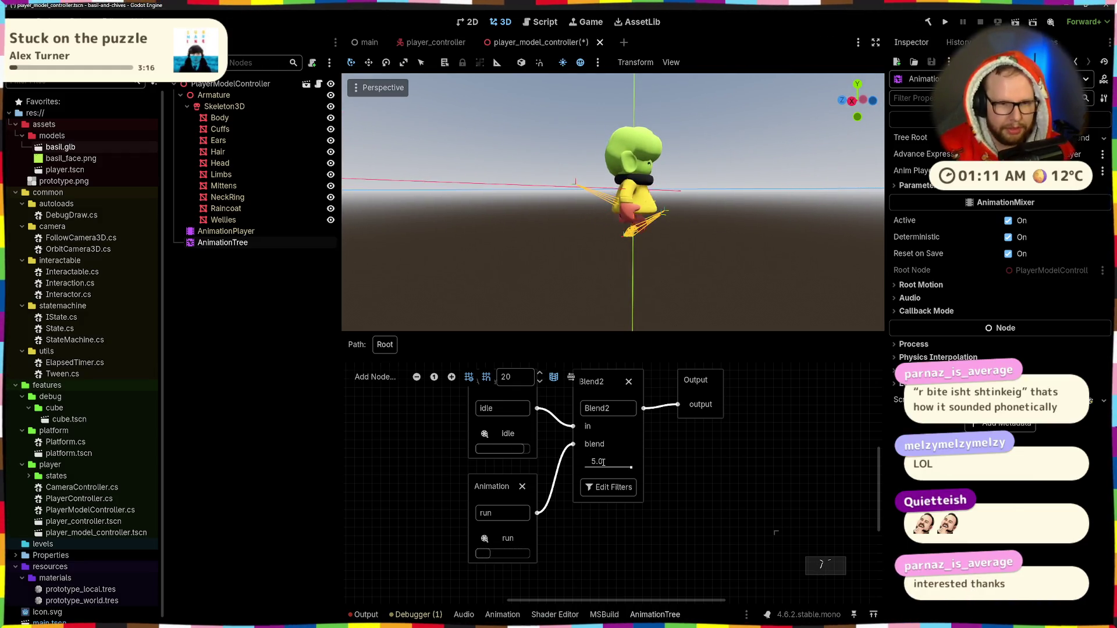
text(2)
key(Return)
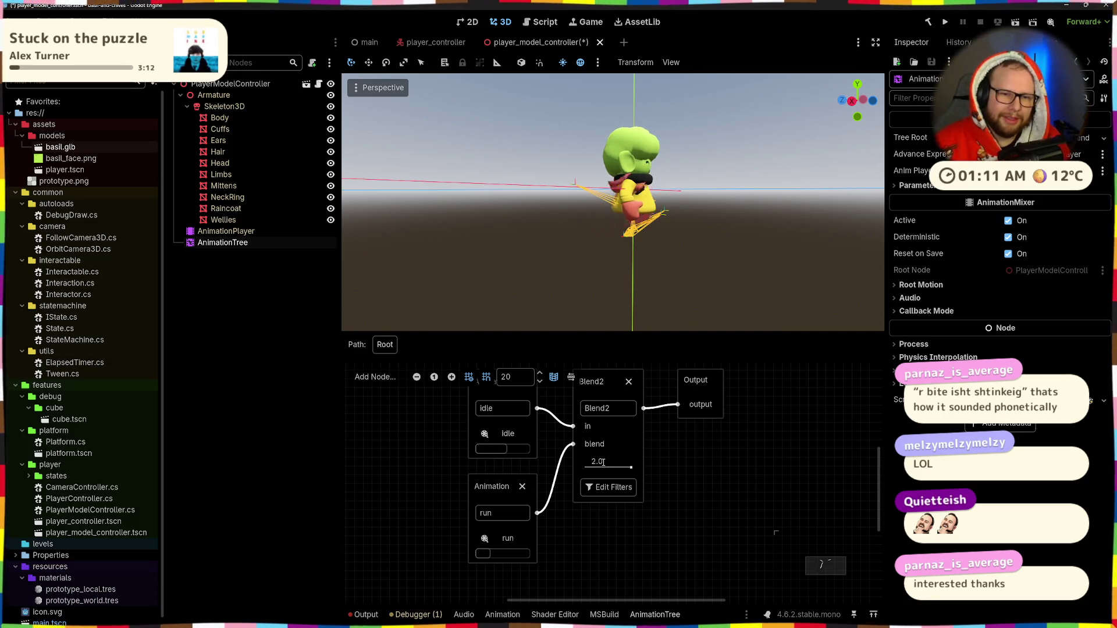
scroll(737, 195, up, 5)
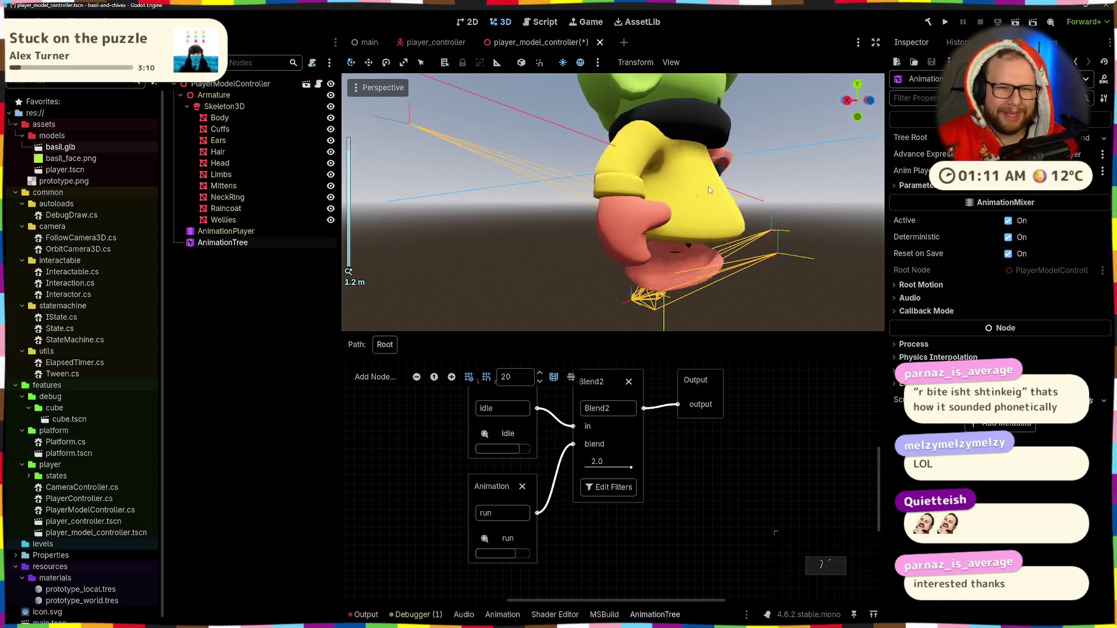
scroll(707, 186, down, 5)
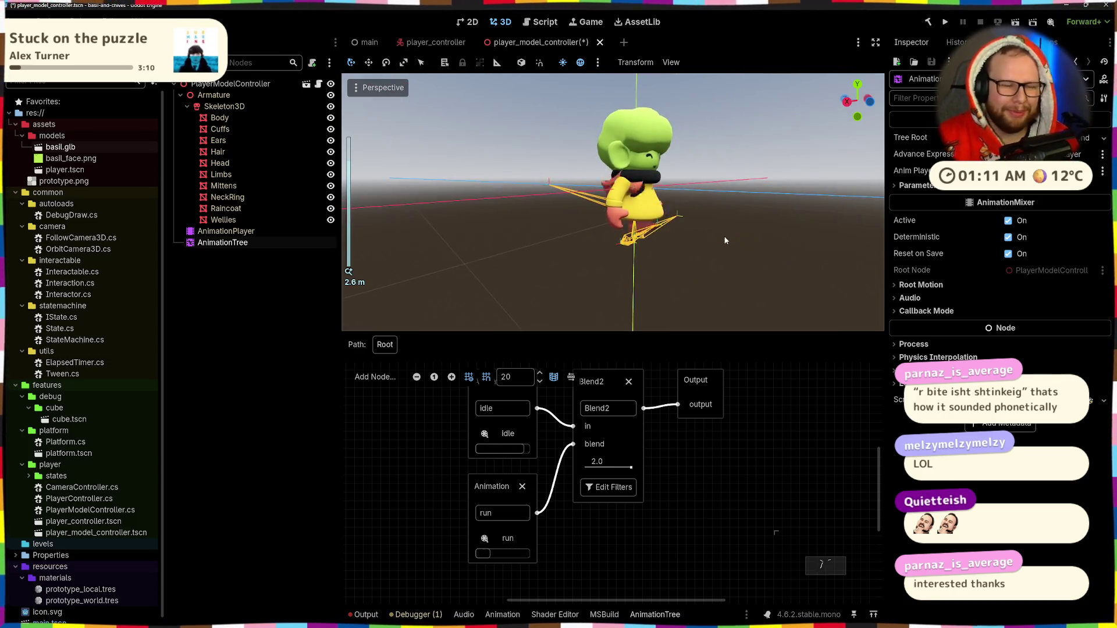
mouse_move(707, 186)
mouse_down()
mouse_move(613, 248)
mouse_move(444, 246)
mouse_move(669, 255)
mouse_move(694, 238)
mouse_up()
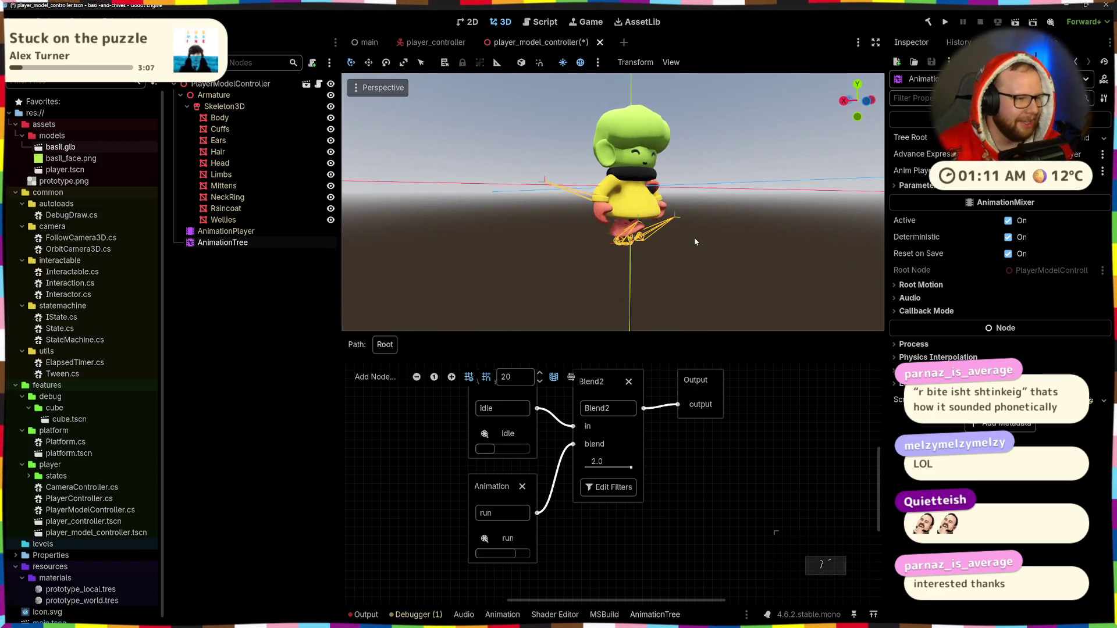
click(624, 468)
drag(625, 468, 654, 460)
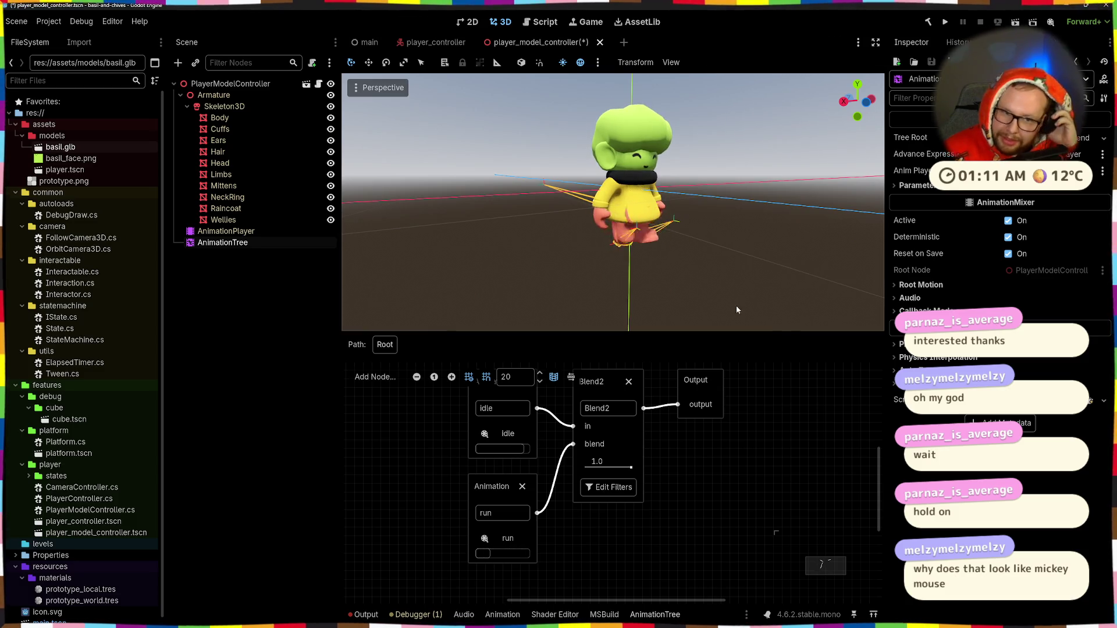
Raise the blend amount to 2, then 3 for an exaggerated run pose, then lower it.
mouse_move(629, 286)
mouse_down()
mouse_move(652, 229)
mouse_move(665, 232)
mouse_up()
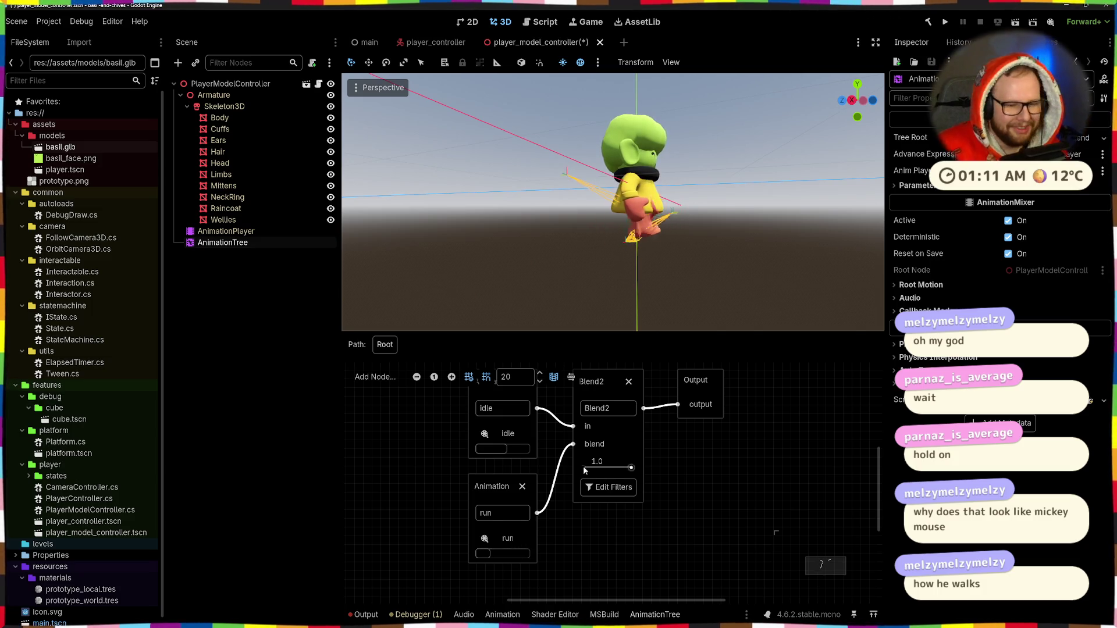
click(602, 462)
text(2)
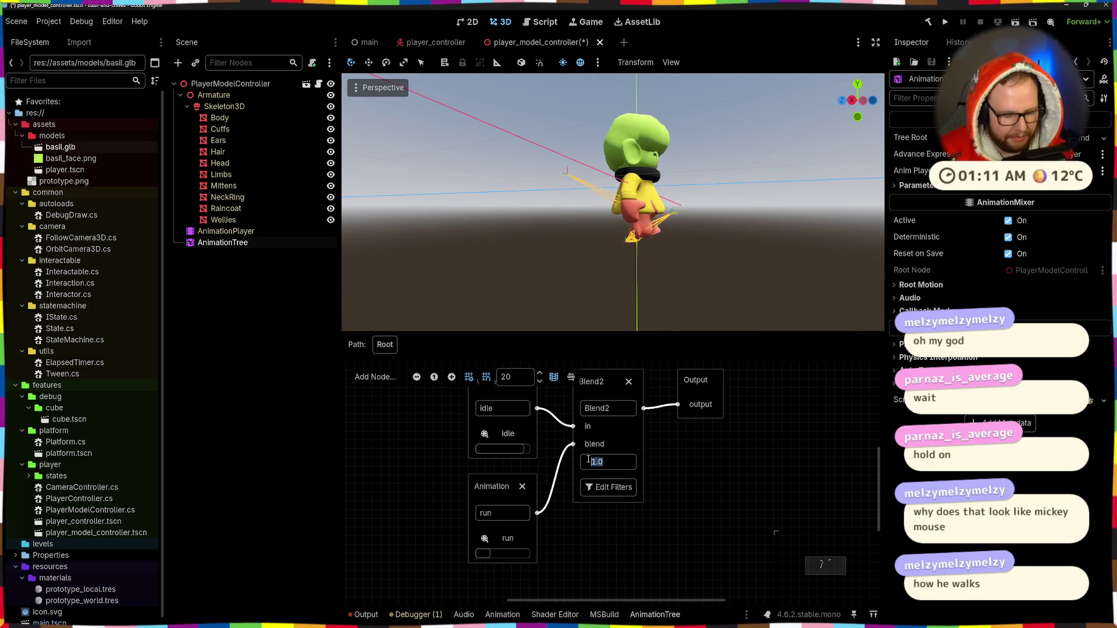
key(Return)
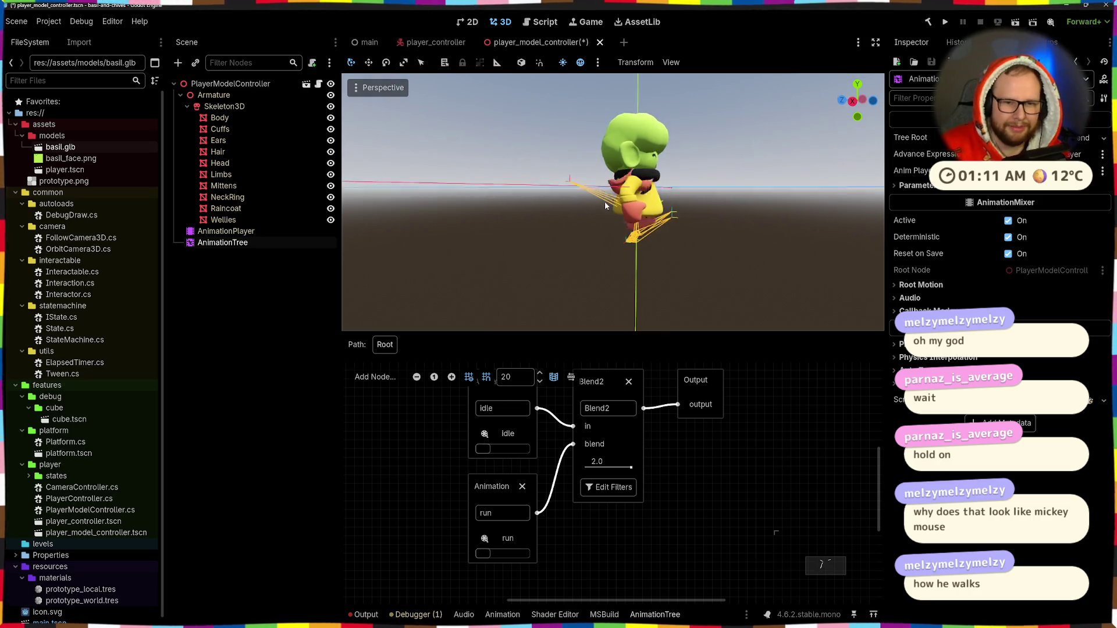
scroll(680, 215, up, 5)
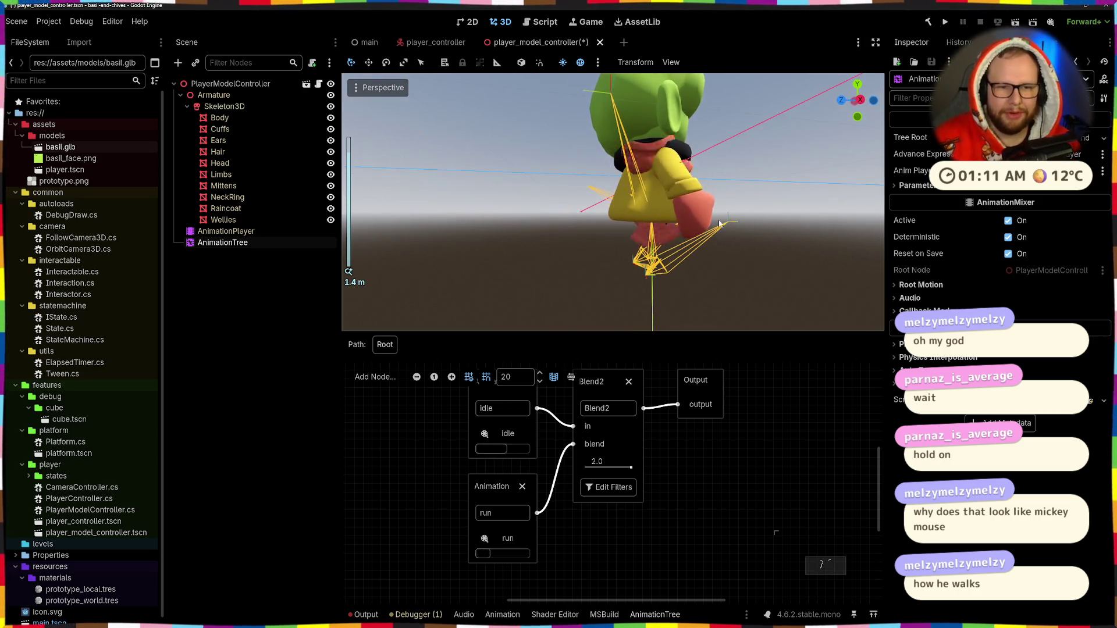
scroll(697, 236, down, 3)
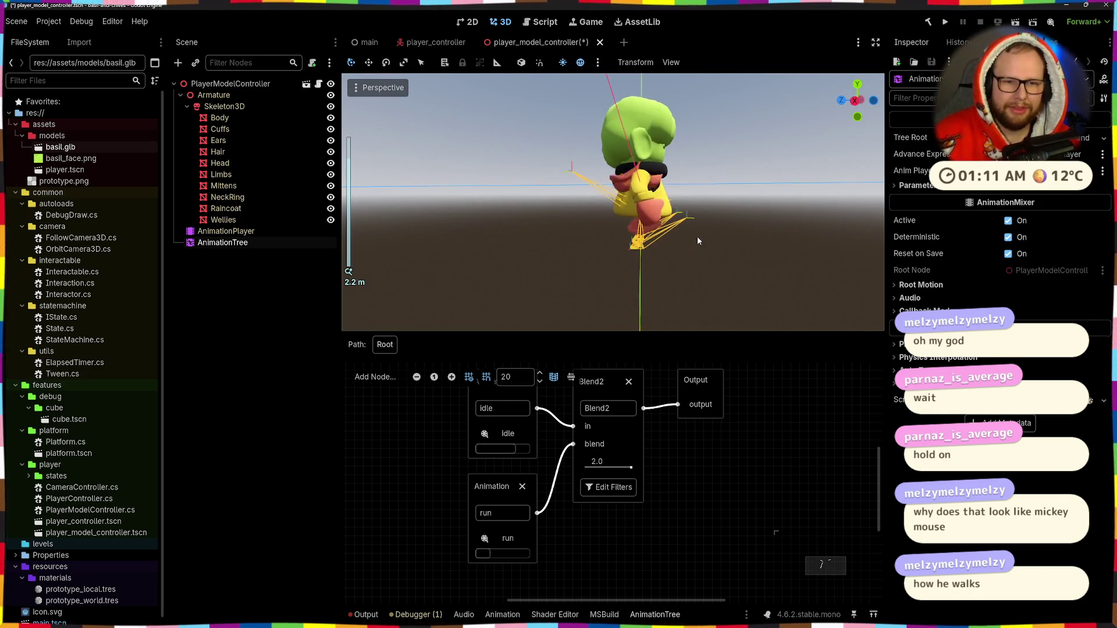
click(609, 462)
text(3)
key(Return)
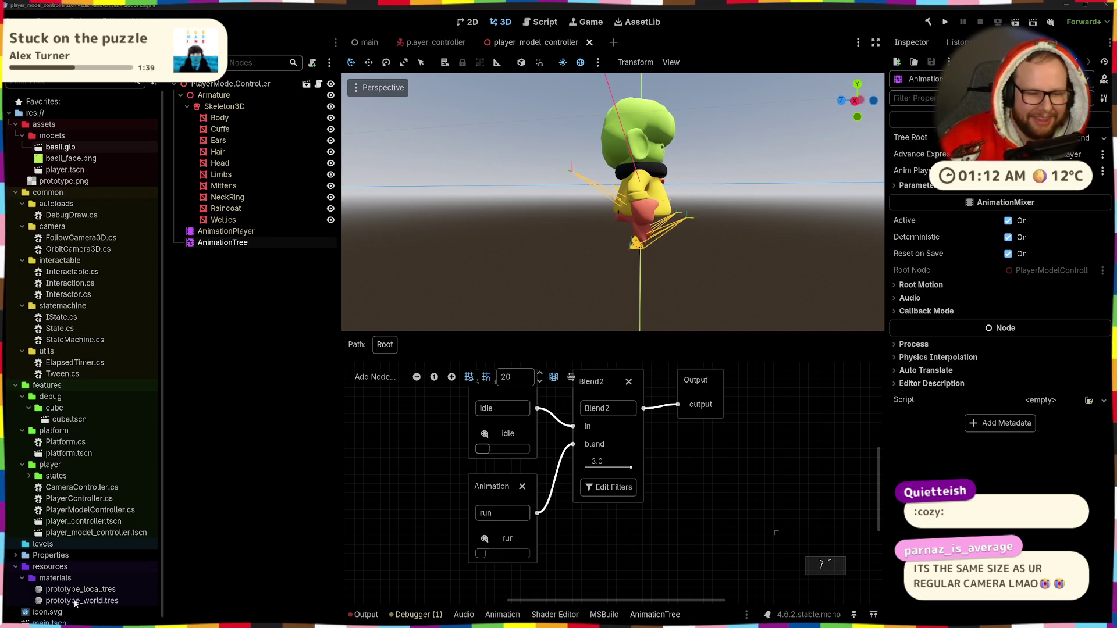
mouse_move(582, 469)
mouse_down()
mouse_move(643, 474)
mouse_move(593, 474)
mouse_up()
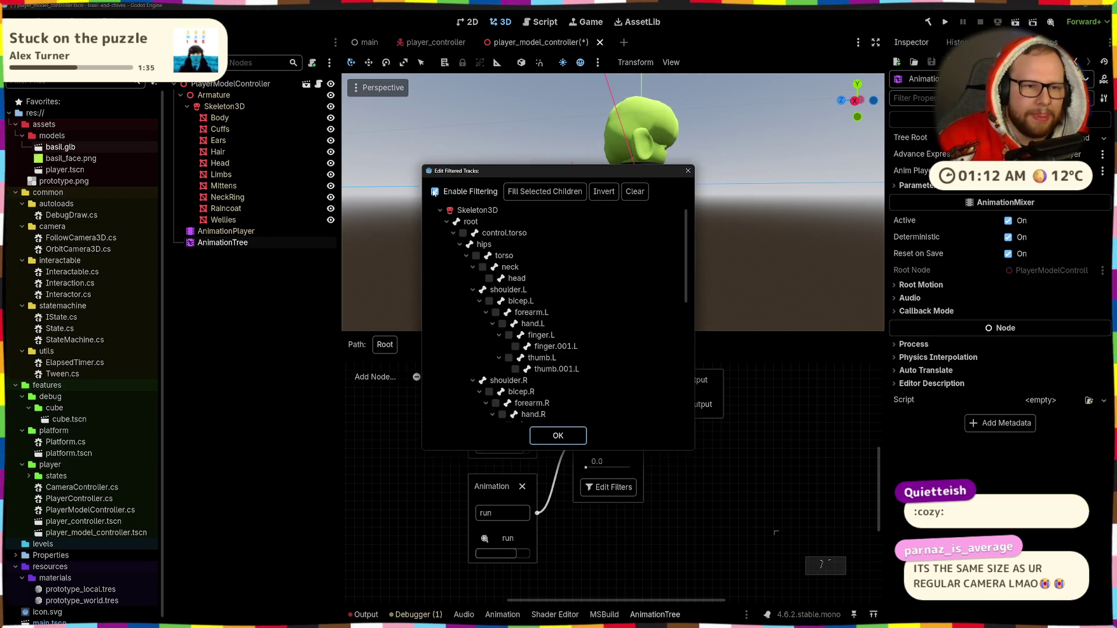
Turn filtering off, re-toggle thigh.L and its leg children, invert the filter tracks, and confirm.
click(435, 192)
scroll(461, 305, down, 5)
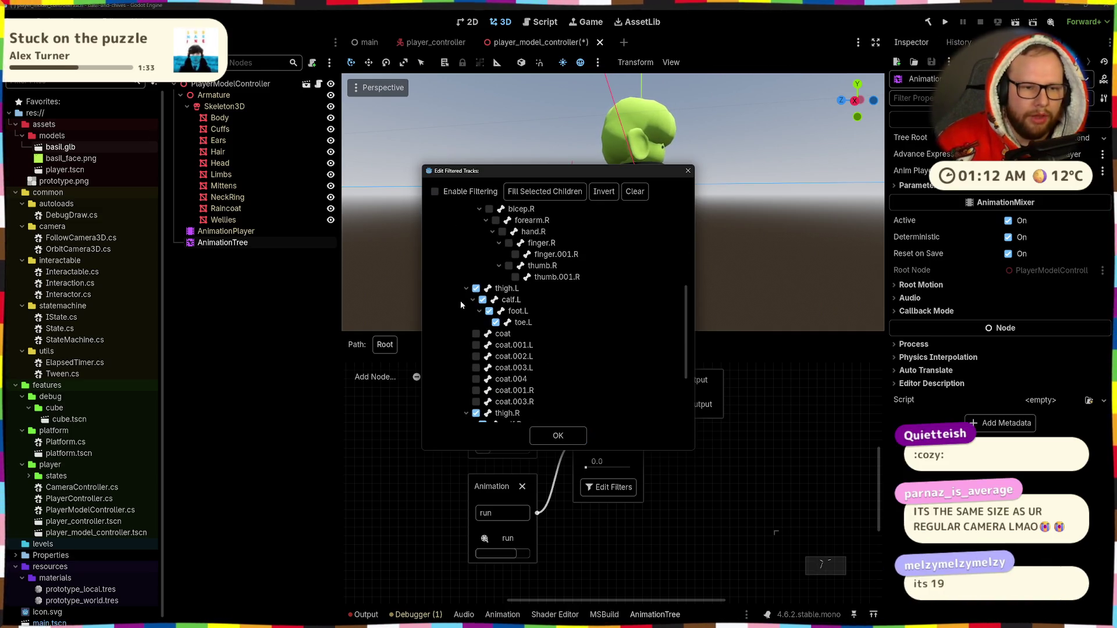
click(477, 289)
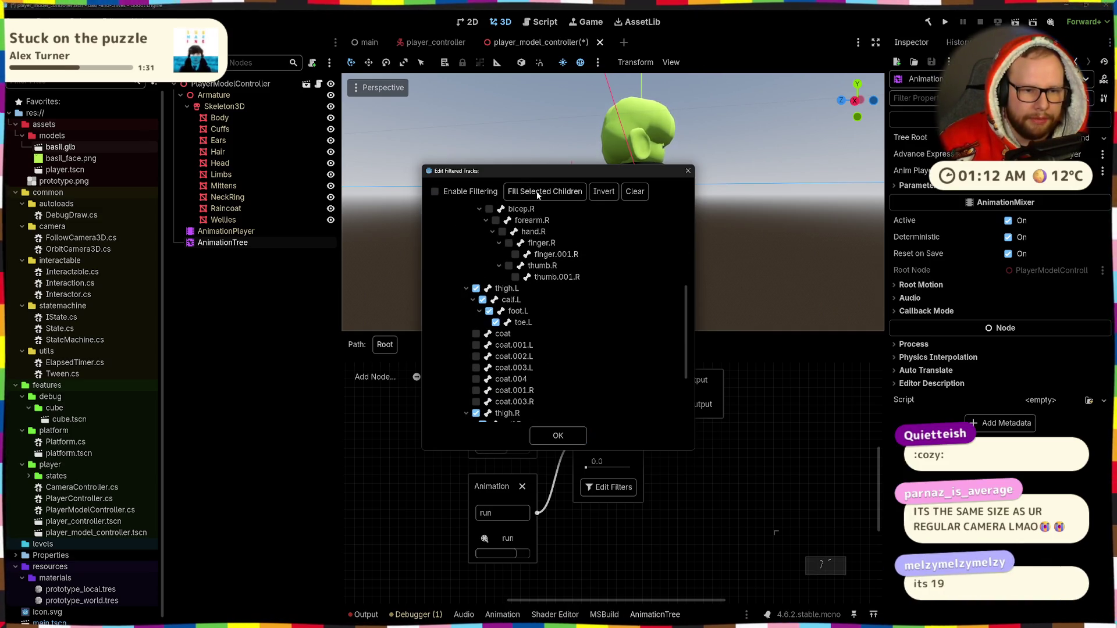
click(477, 288)
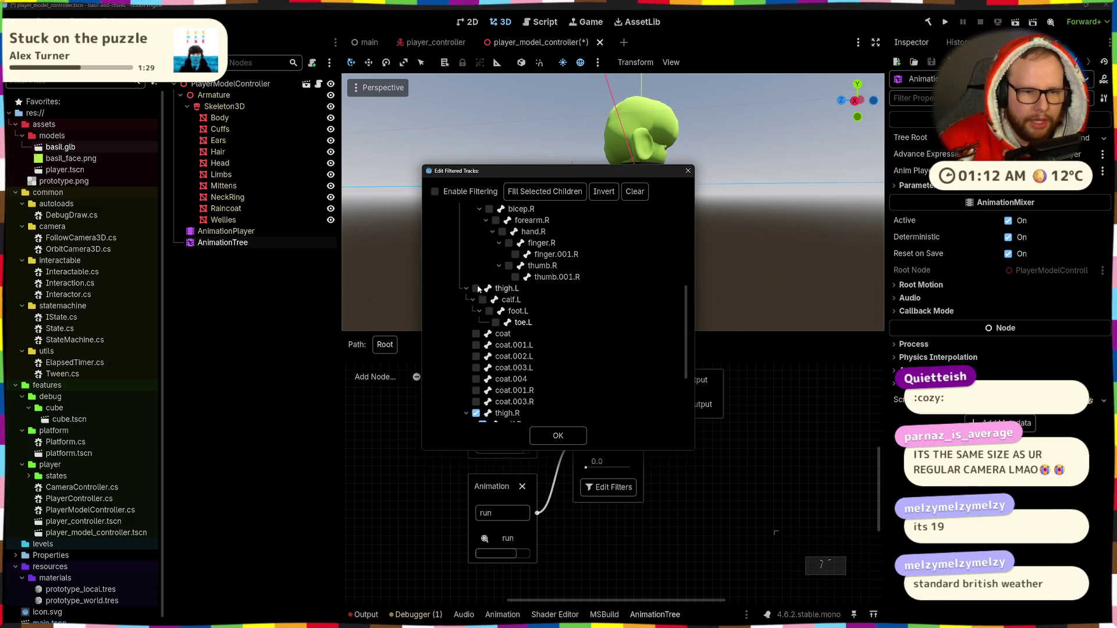
click(528, 197)
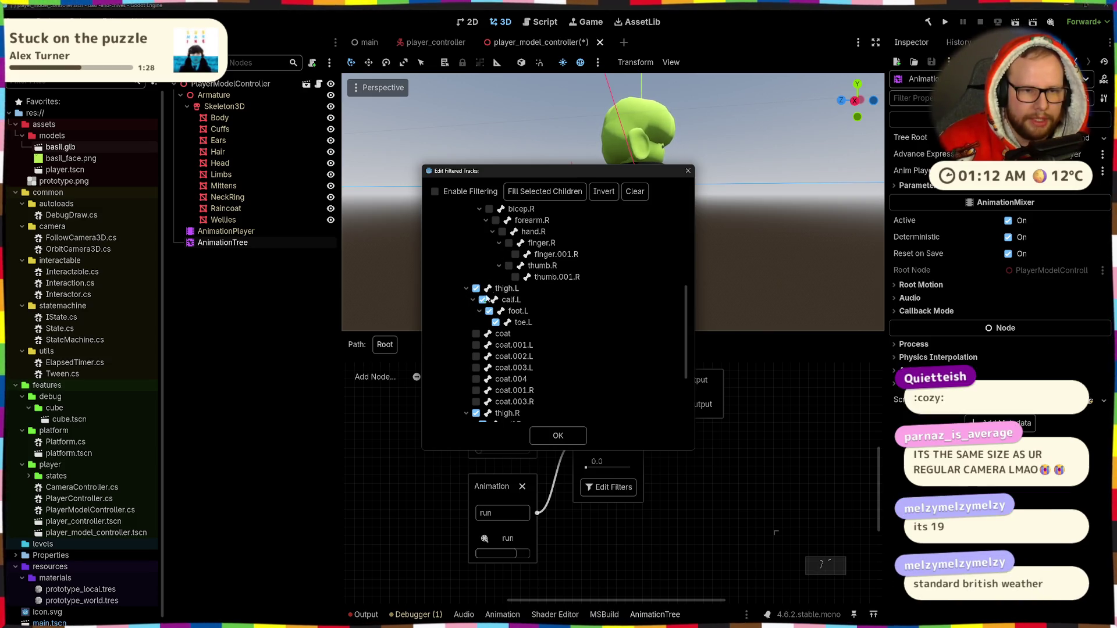
click(613, 196)
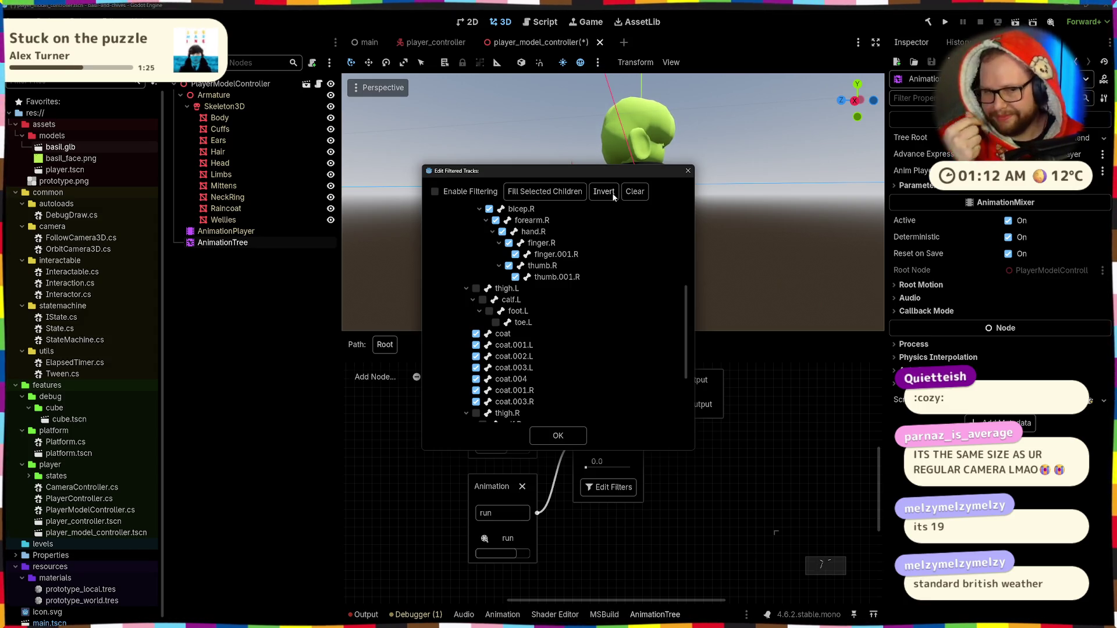
click(567, 438)
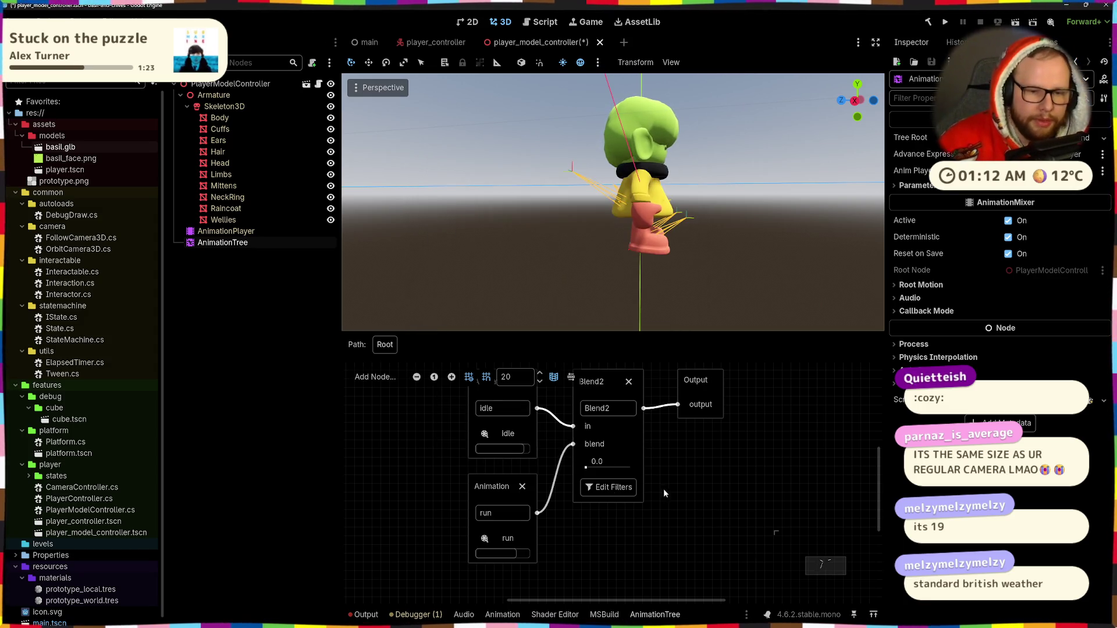
scroll(555, 516, up, 1)
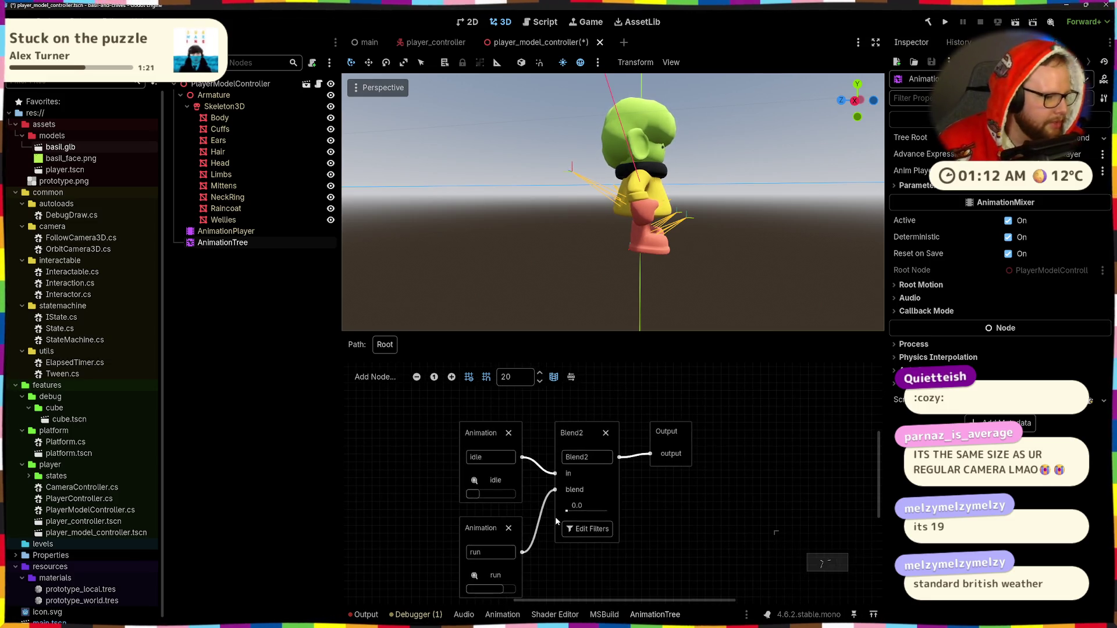
Shift the blend graph view up slightly and save the player model scene with Ctrl+S.
drag(559, 507, 565, 477)
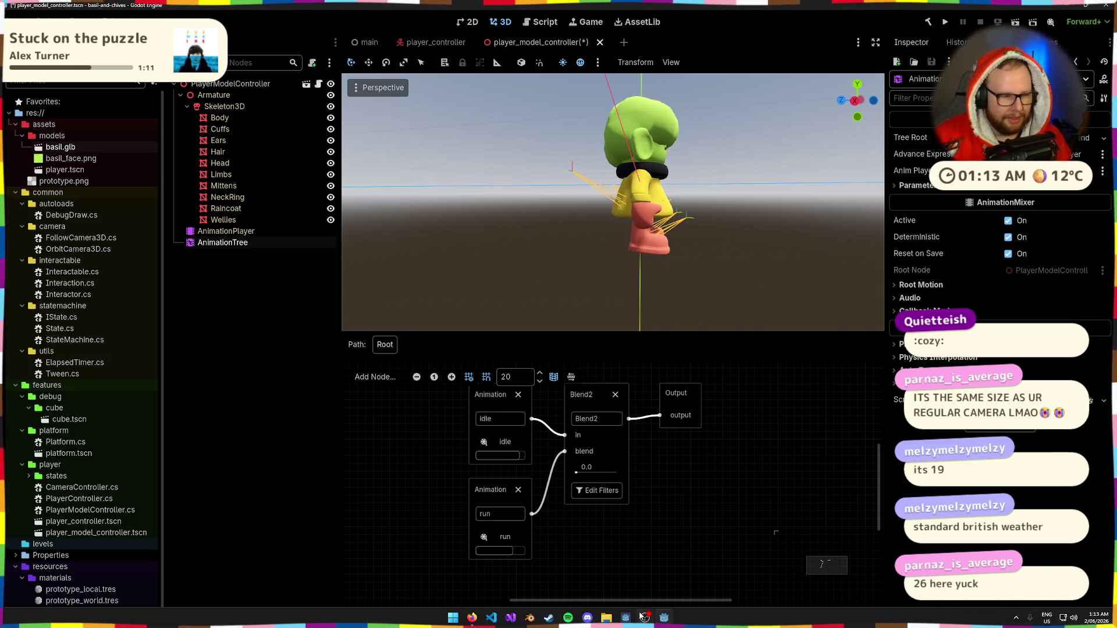
mouse_move(640, 616)
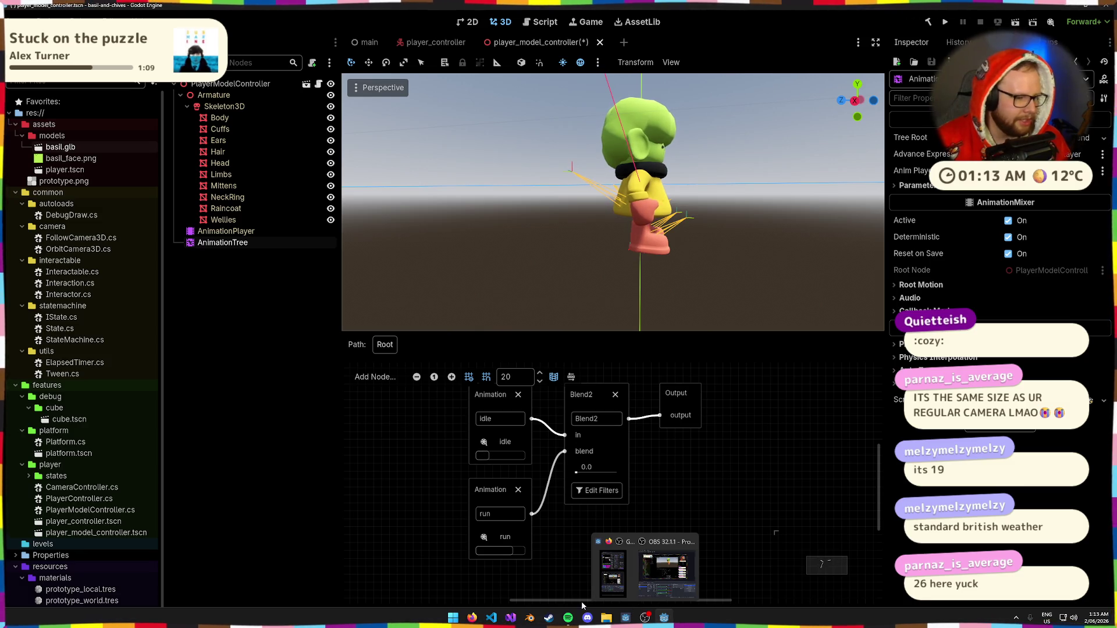
mouse_move(666, 572)
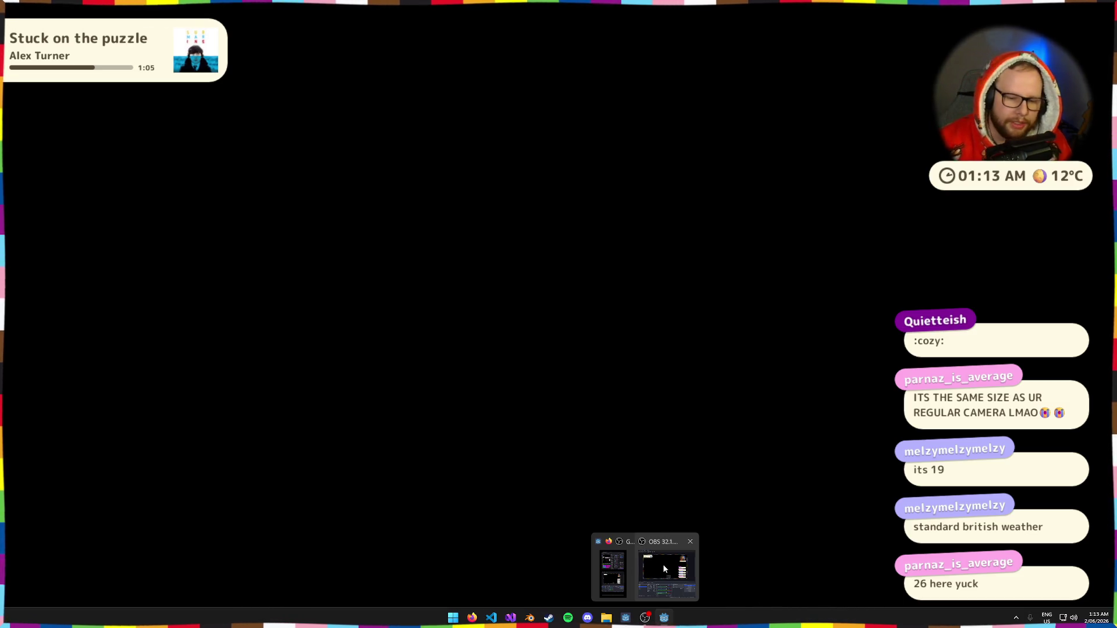
key(ctrl+s)
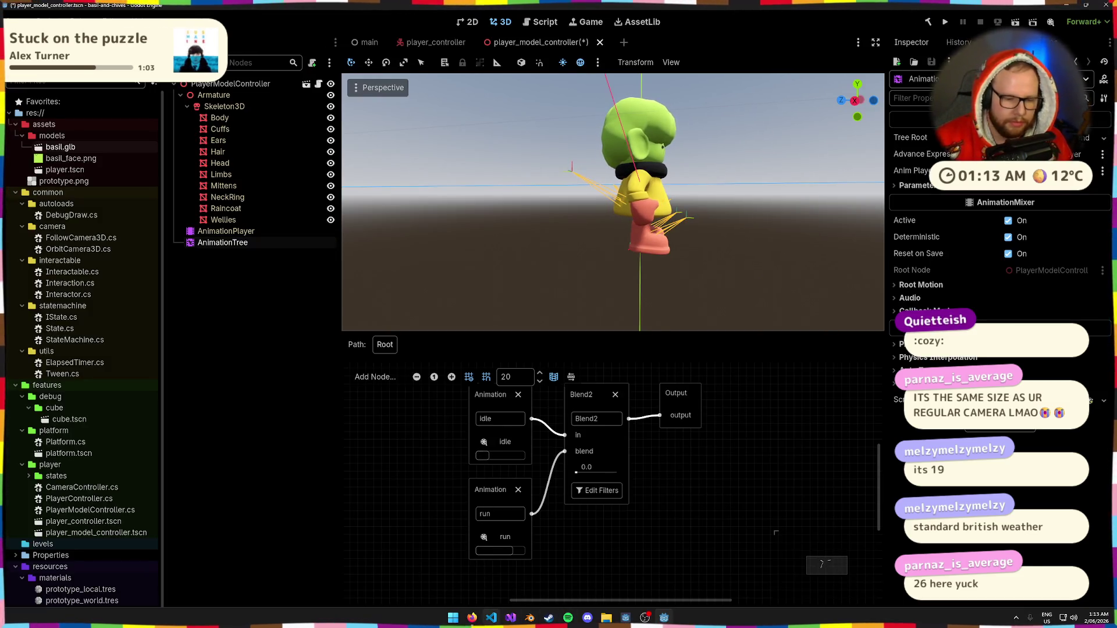
Bring the AnimationTree docs window forward and scroll down to the OneShot example.
mouse_move(484, 619)
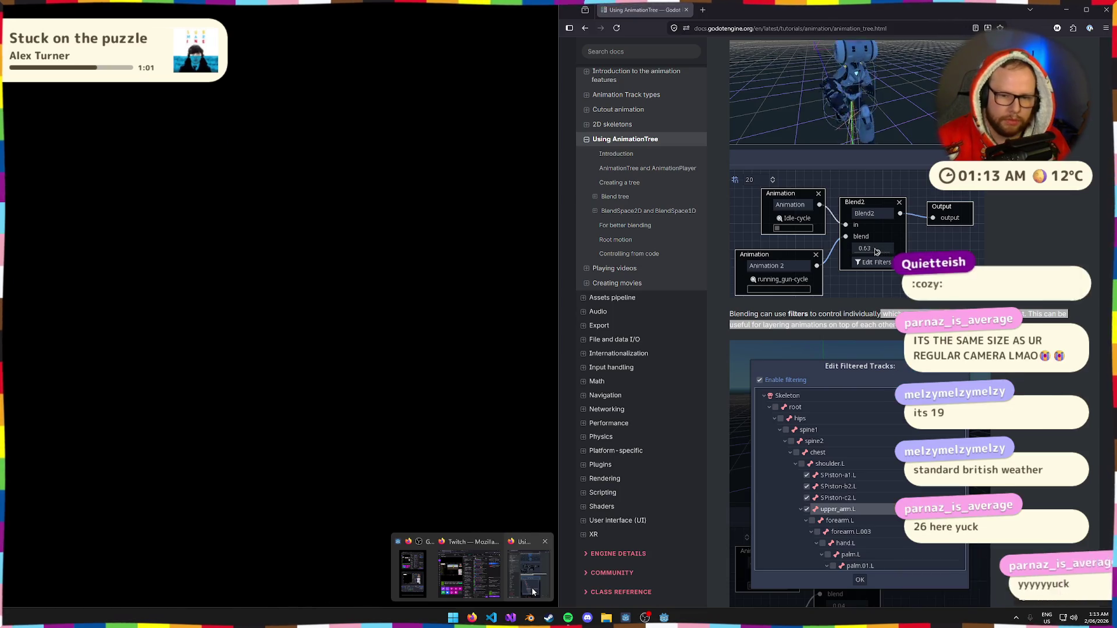
click(528, 573)
scroll(967, 434, down, 5)
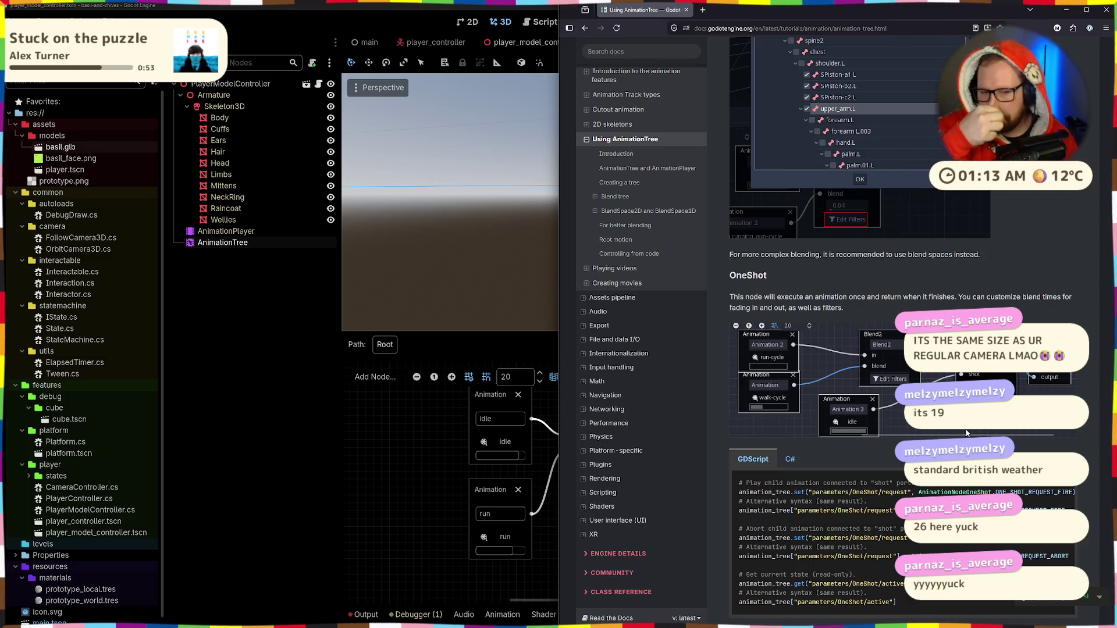
scroll(744, 407, down, 3)
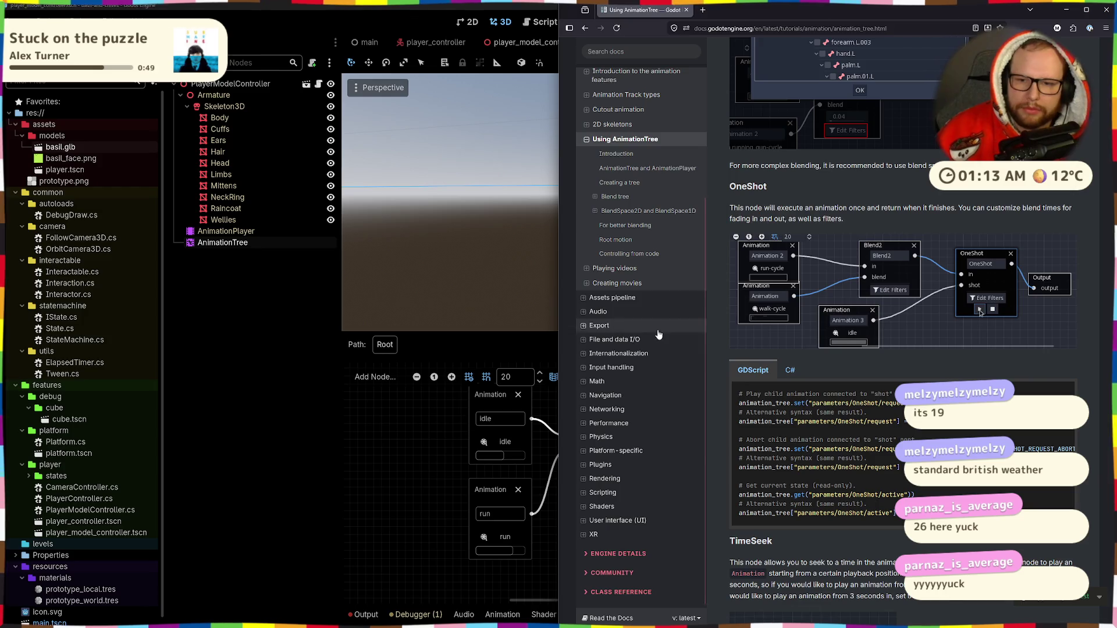
Switch the OneShot code sample to C# and select the word 'request' in its parameter path.
click(789, 370)
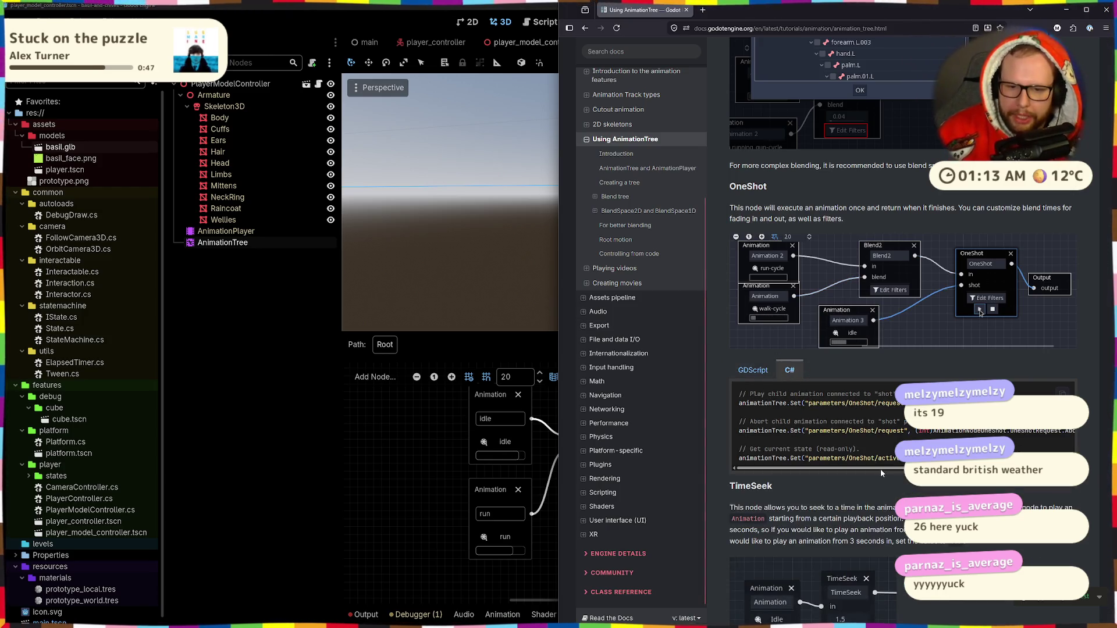
scroll(881, 469, right, 2)
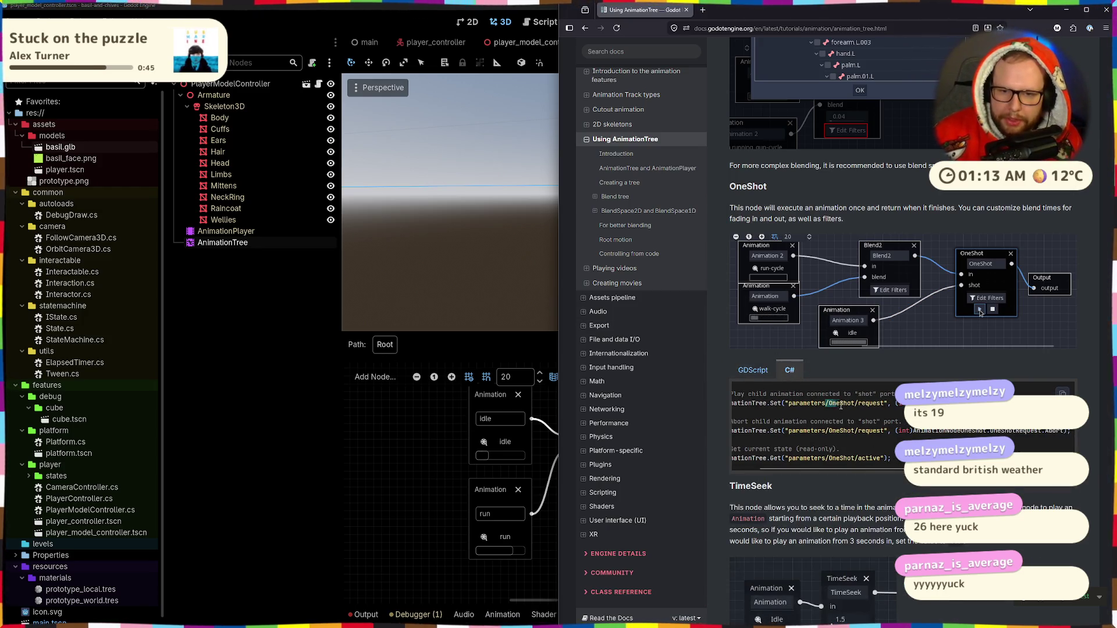
drag(840, 405, 863, 404)
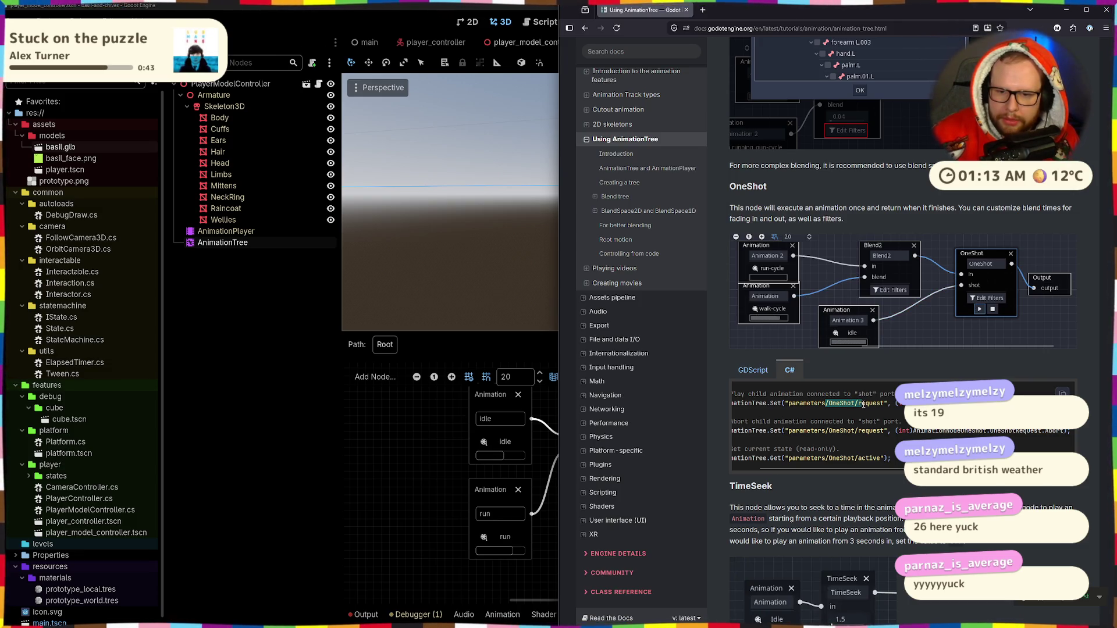
double_click(866, 405)
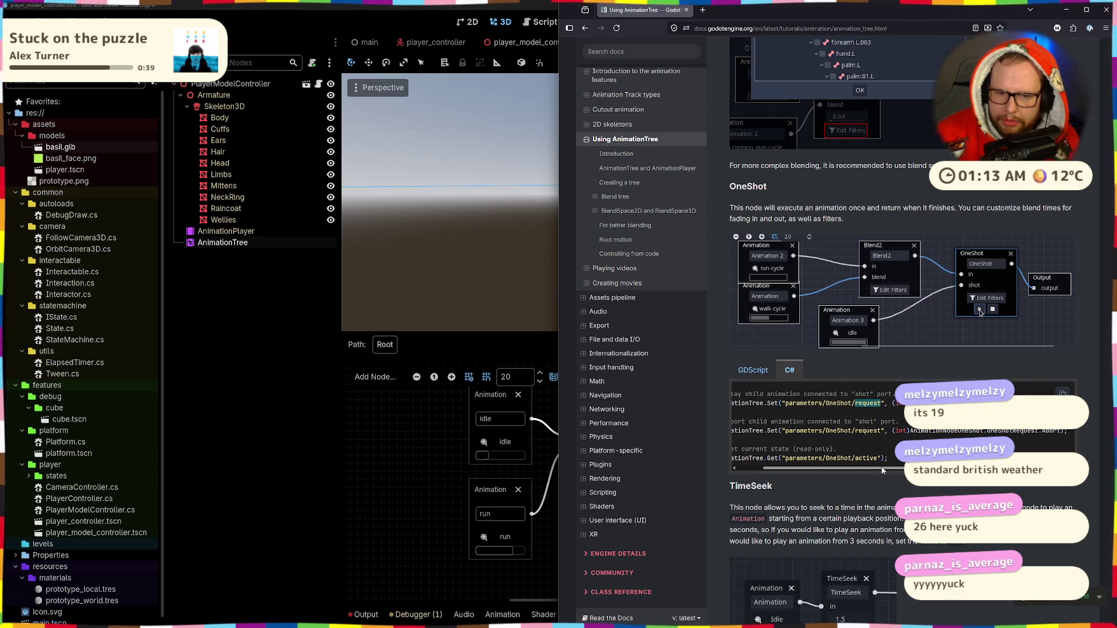
Scroll the docs down to the Transition node section.
scroll(750, 462, down, 4)
scroll(774, 433, up, 6)
scroll(774, 429, up, 8)
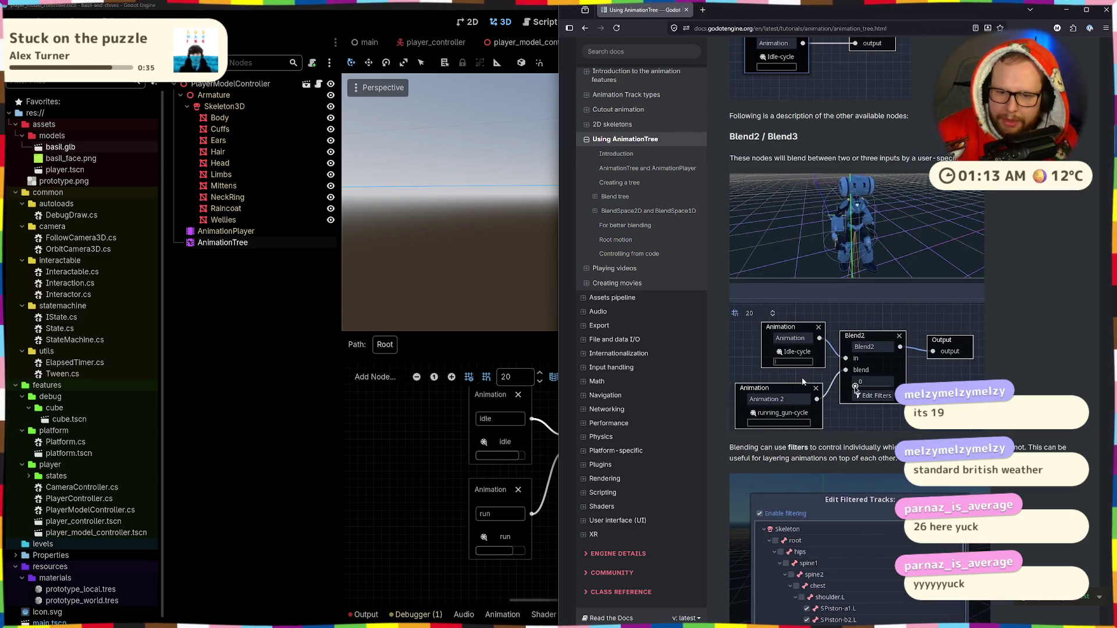
scroll(778, 414, down, 6)
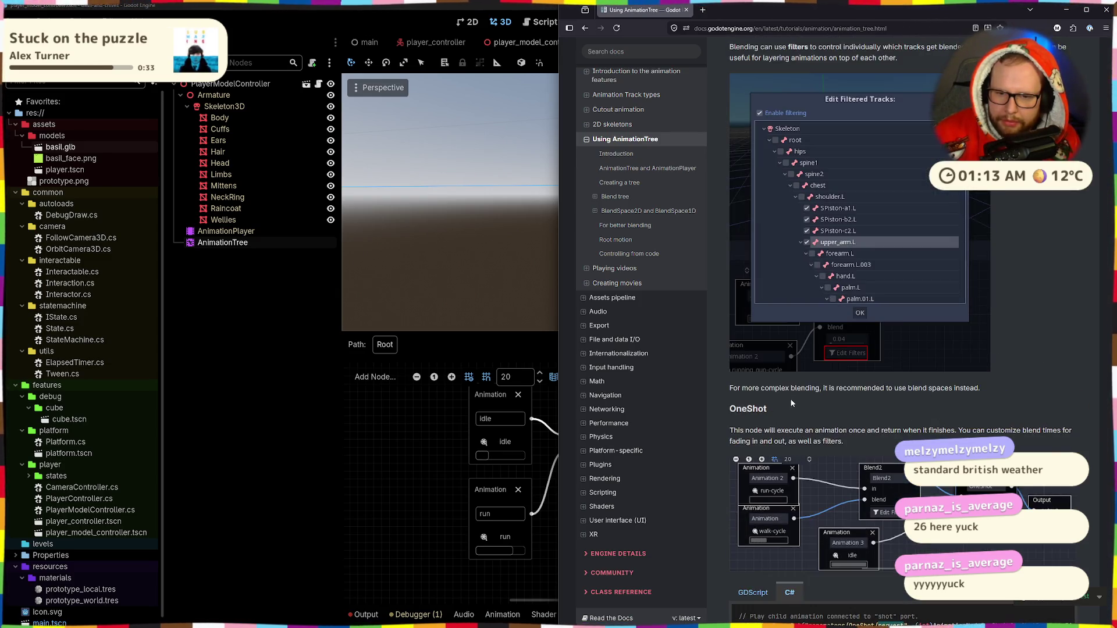
scroll(795, 396, up, 1)
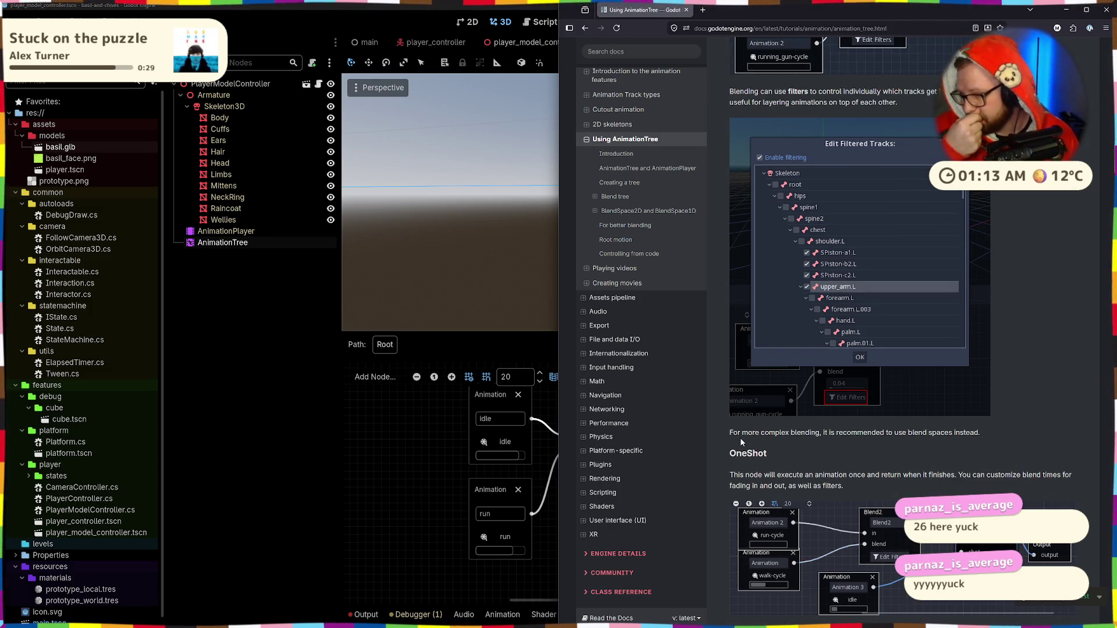
scroll(768, 419, down, 8)
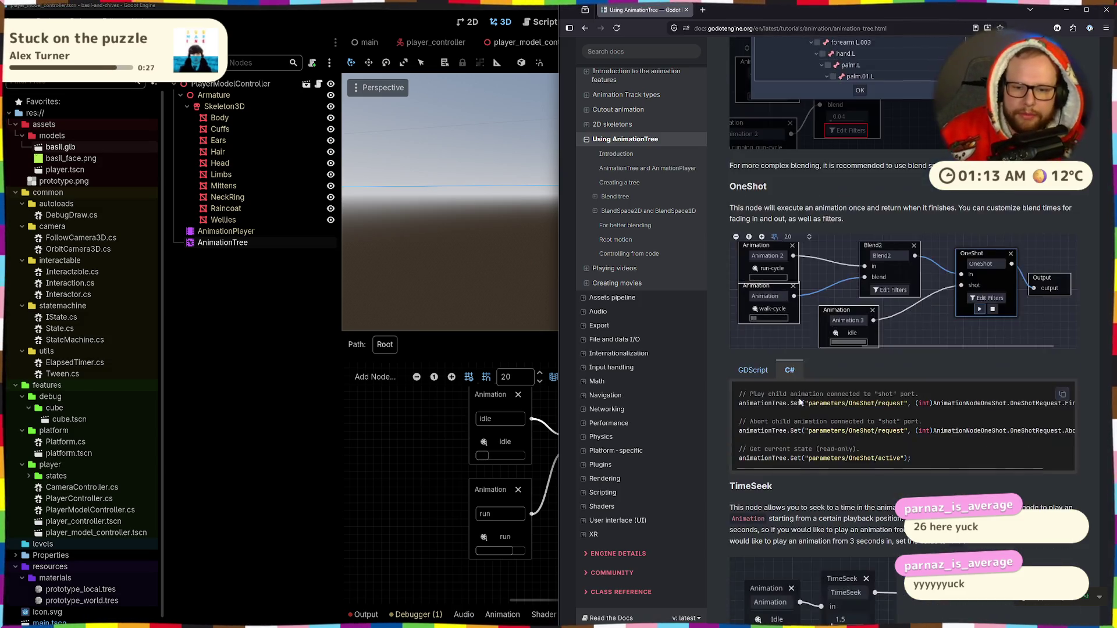
scroll(799, 403, down, 4)
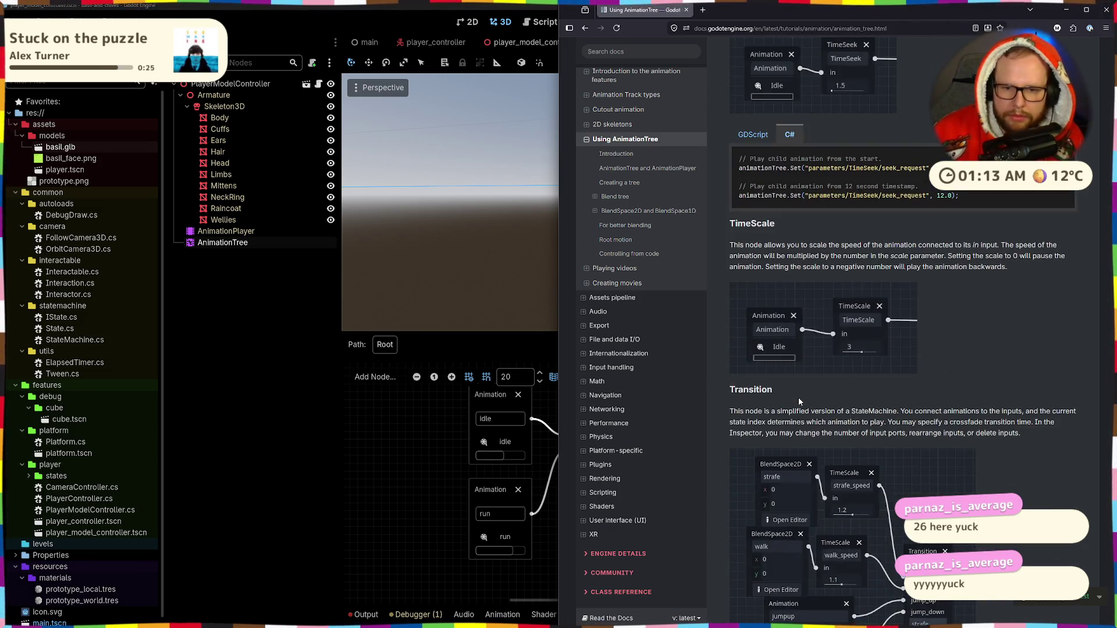
scroll(800, 390, down, 4)
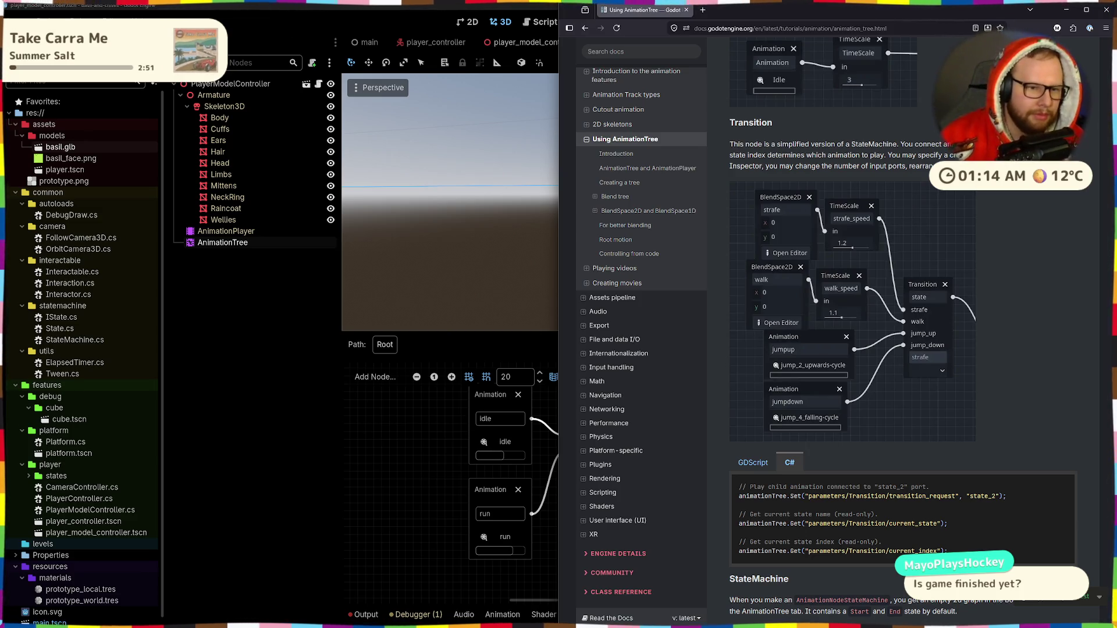
click(515, 287)
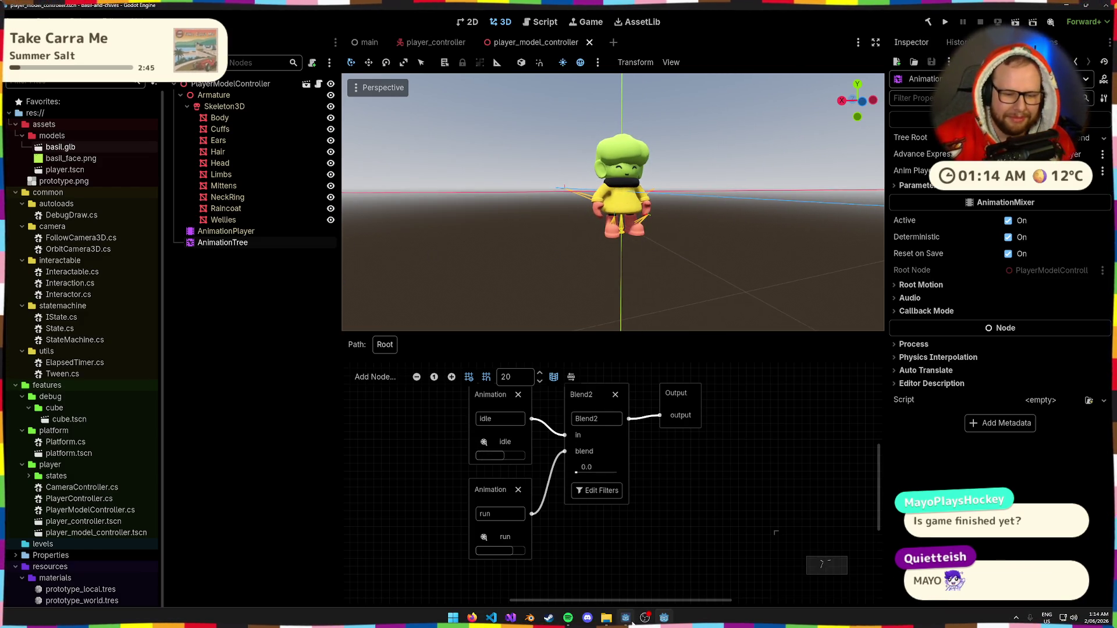
mouse_move(608, 610)
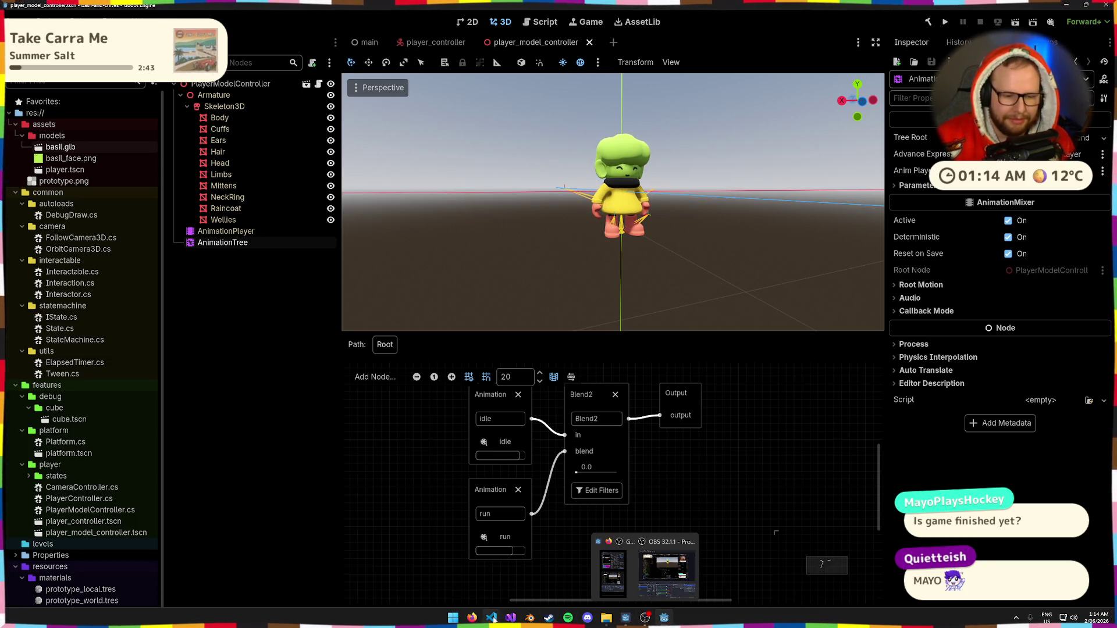
mouse_move(474, 620)
click(540, 577)
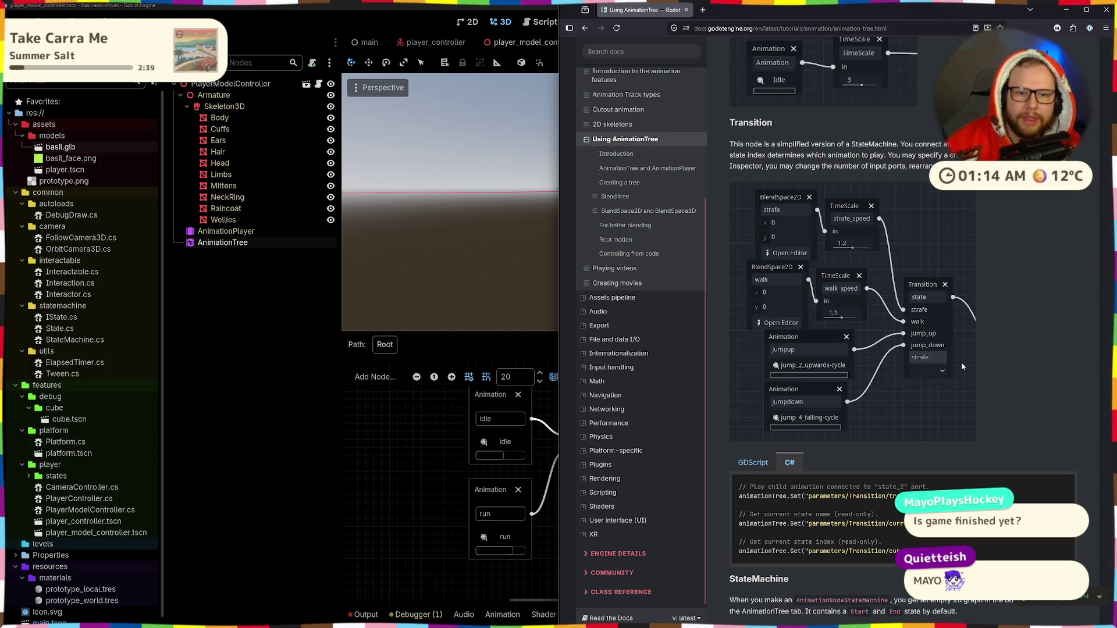
mouse_move(731, 151)
mouse_down()
mouse_move(921, 169)
mouse_move(954, 156)
mouse_move(955, 168)
mouse_up()
click(922, 169)
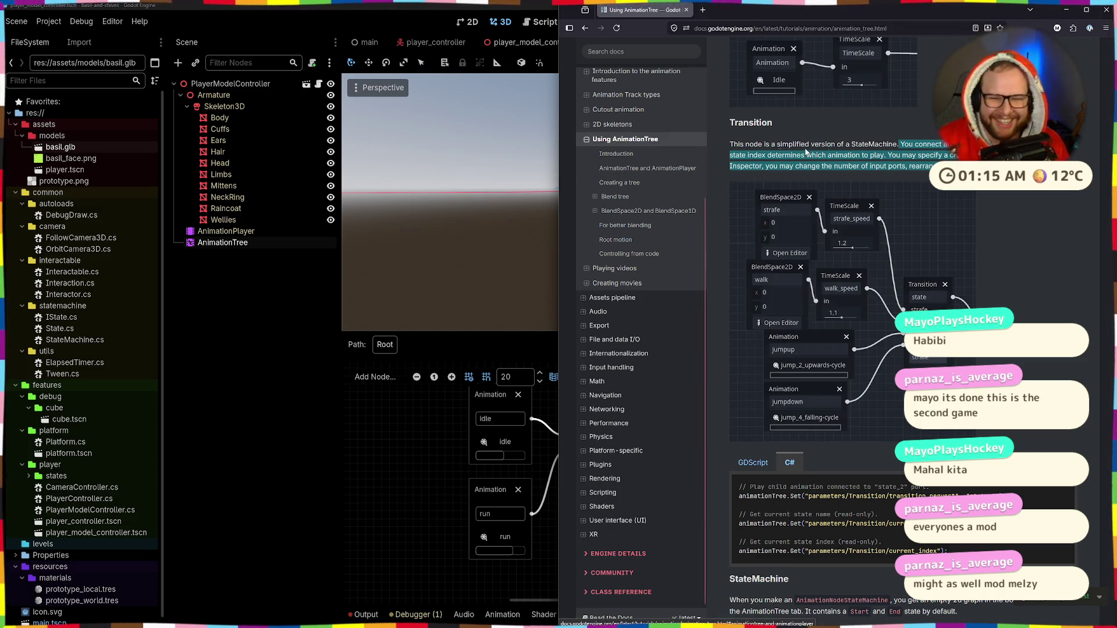
scroll(1012, 227, down, 3)
scroll(1014, 201, down, 3)
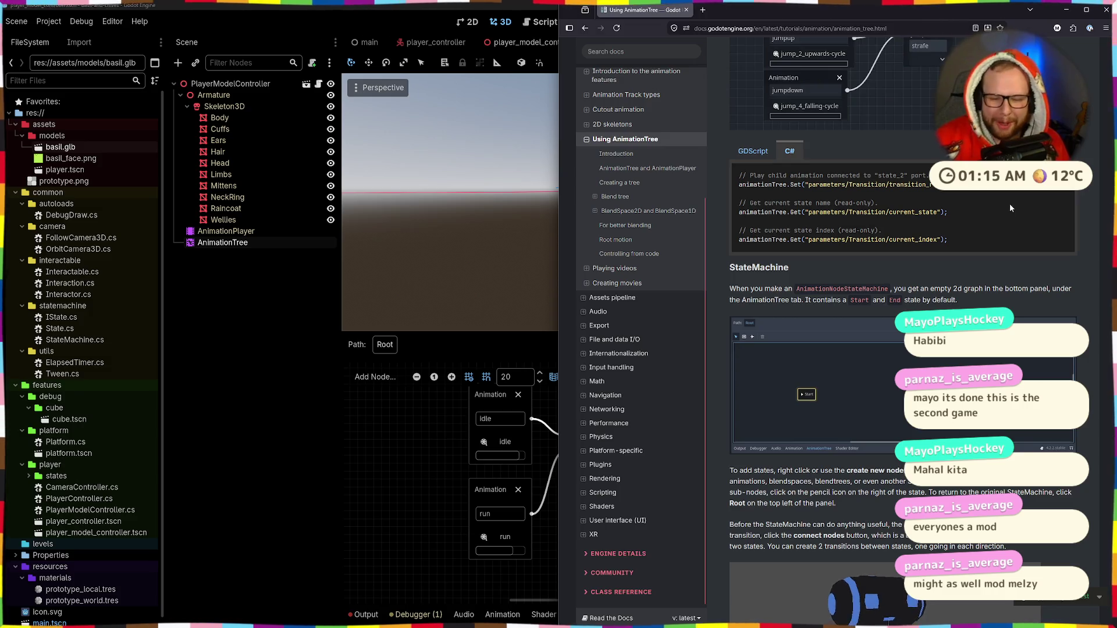
scroll(1010, 203, down, 3)
scroll(1010, 204, down, 4)
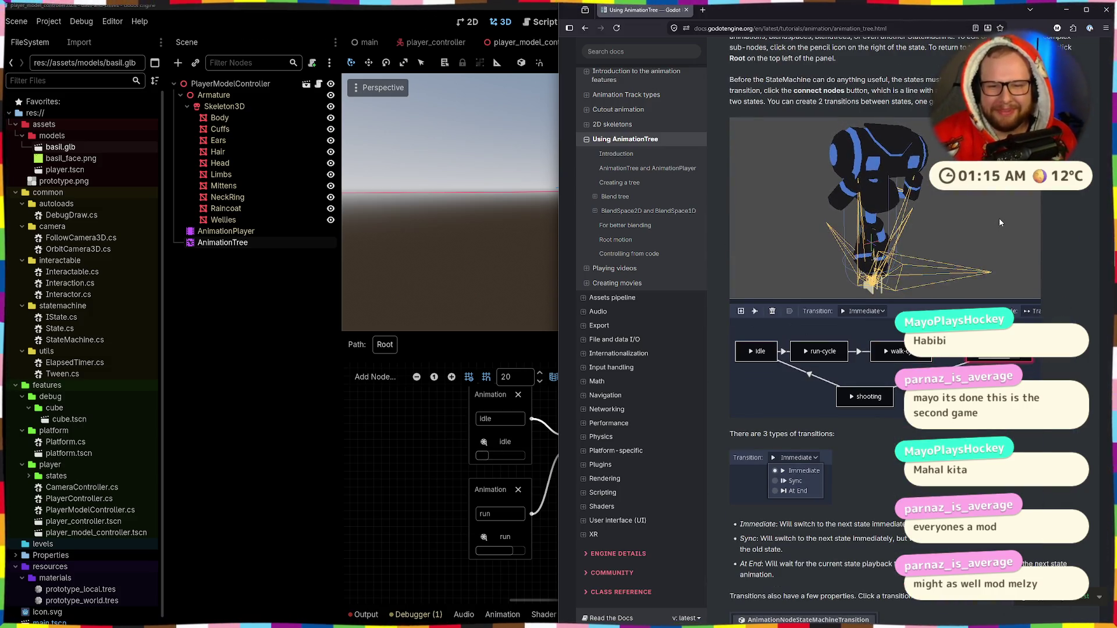
scroll(1000, 222, up, 2)
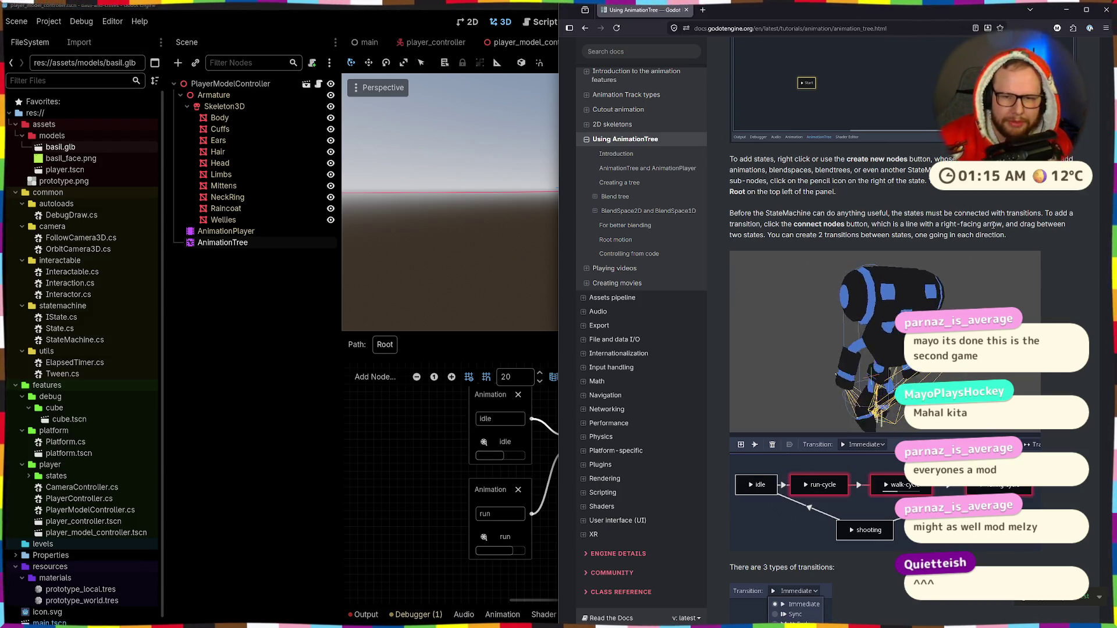
scroll(993, 226, up, 3)
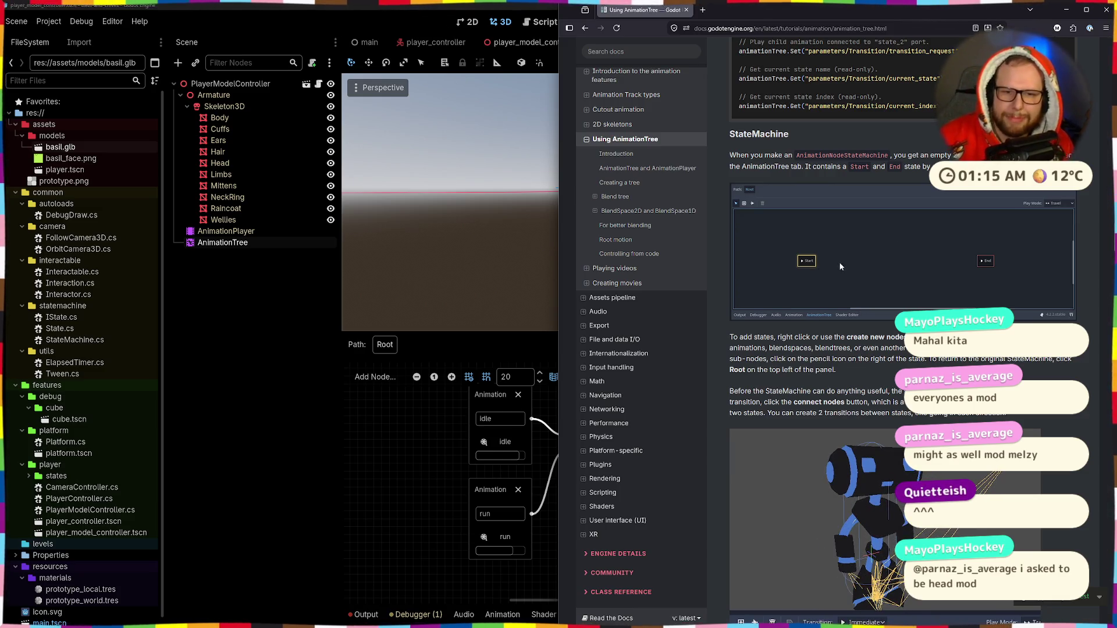
scroll(869, 280, up, 2)
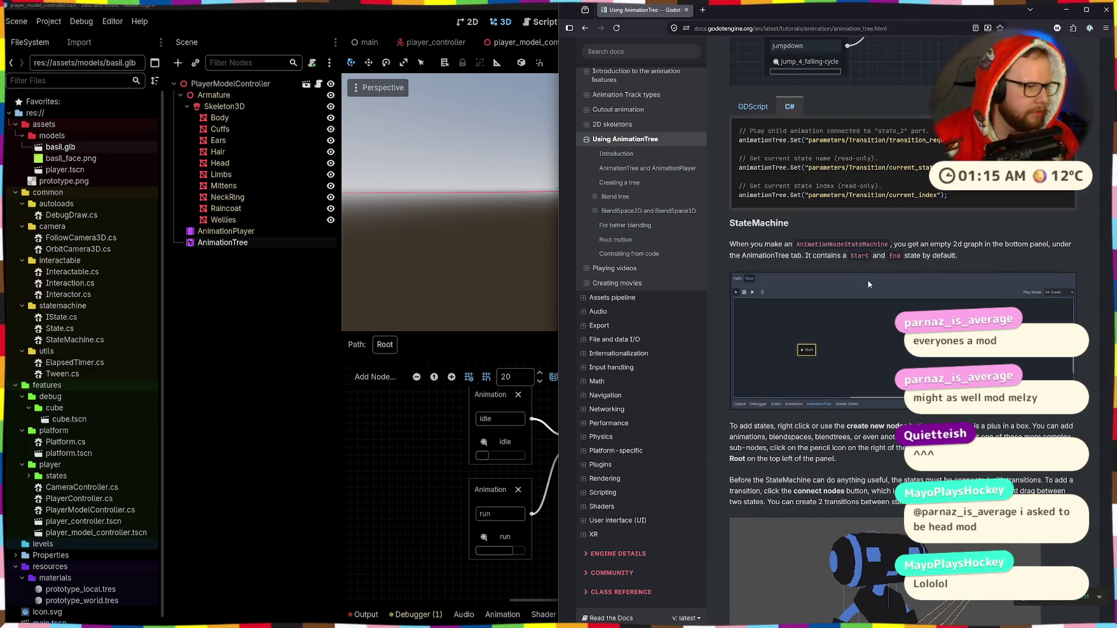
scroll(867, 281, down, 6)
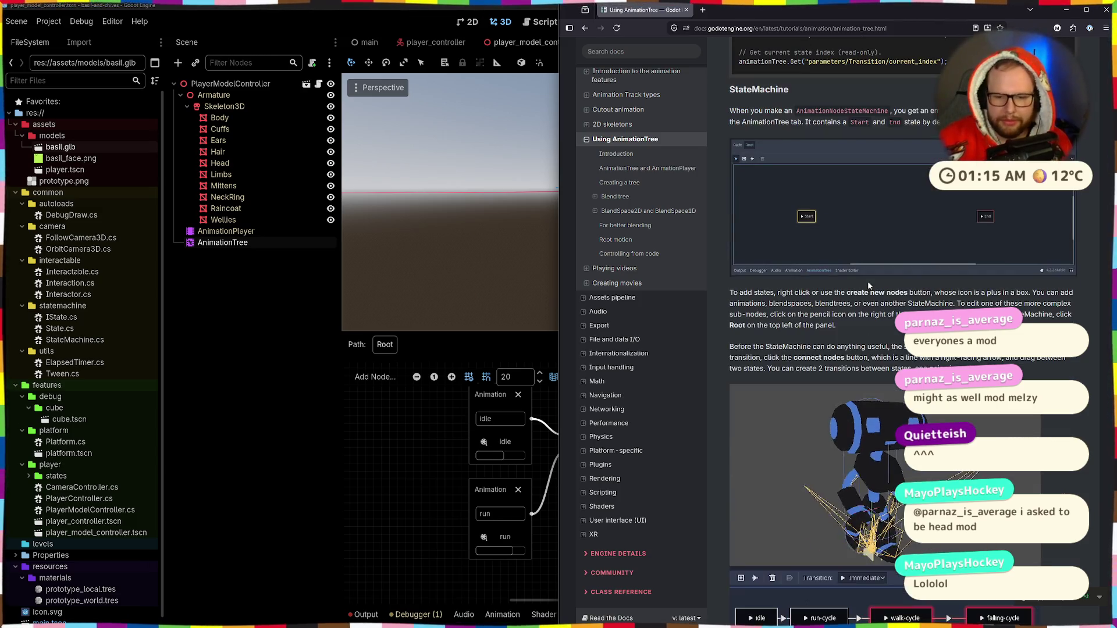
scroll(870, 285, down, 15)
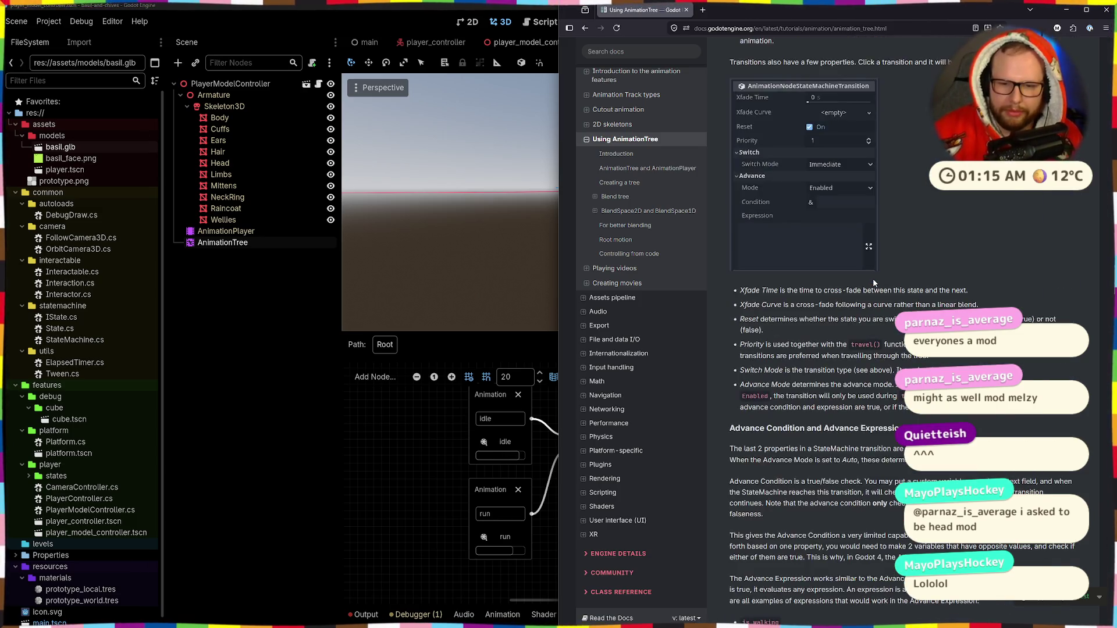
scroll(872, 284, down, 6)
scroll(871, 284, down, 5)
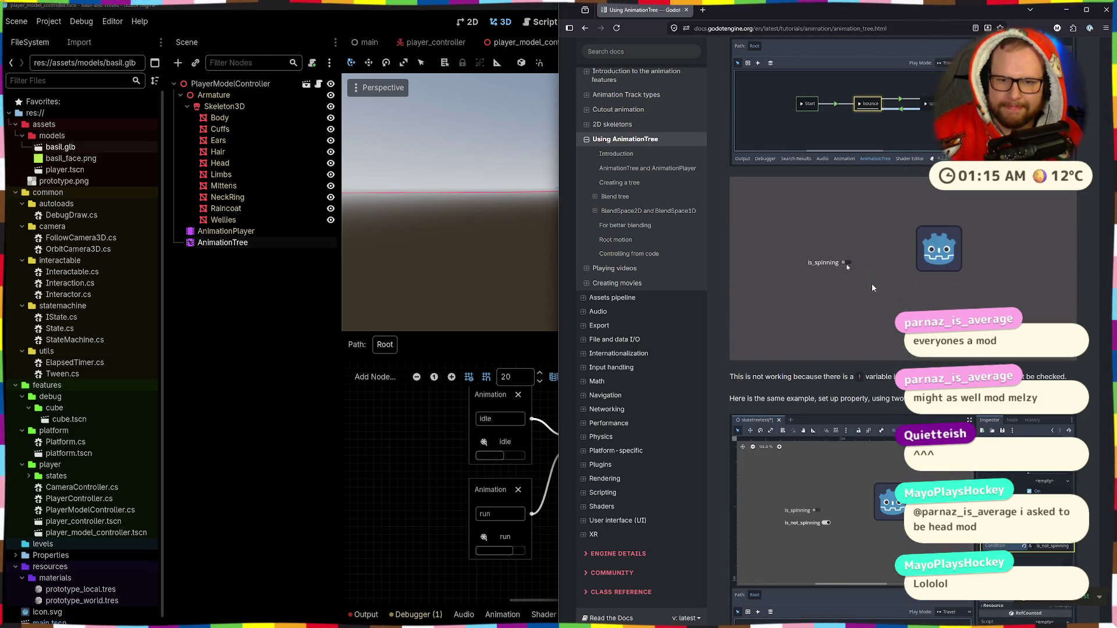
scroll(872, 284, up, 5)
scroll(871, 285, up, 13)
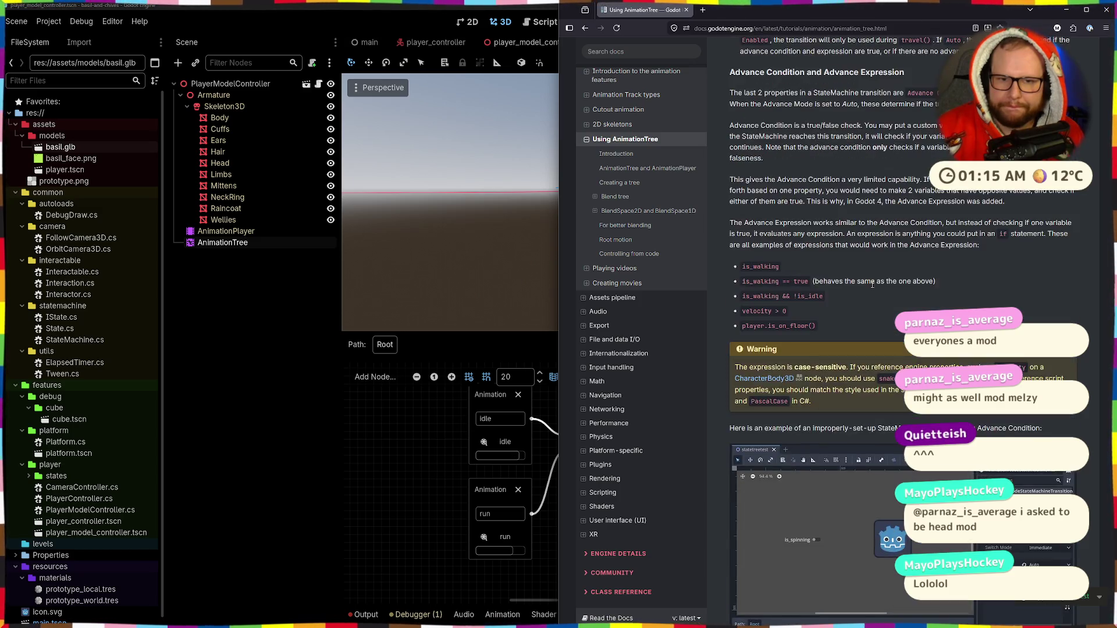
scroll(871, 288, up, 20)
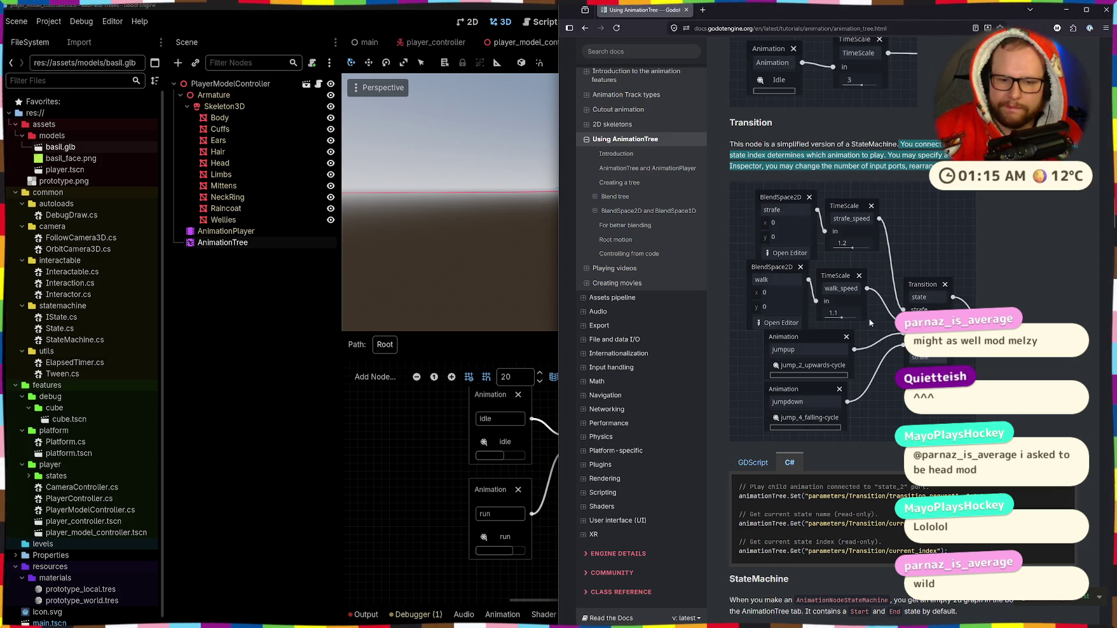
scroll(869, 321, down, 4)
scroll(870, 319, up, 4)
click(434, 462)
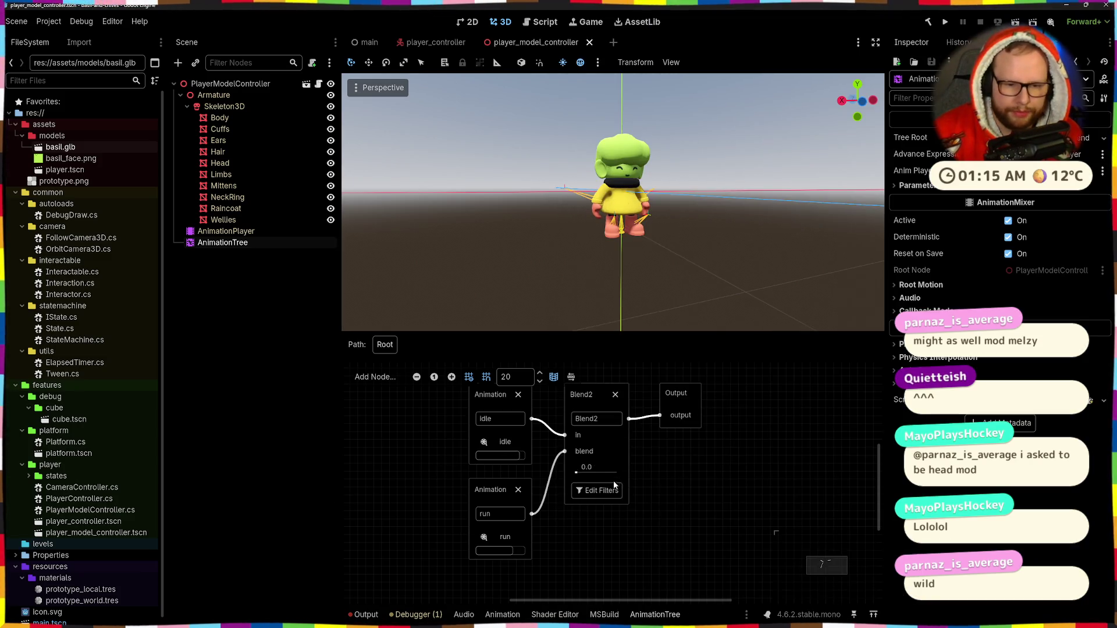
Select the Blend2 node's name, then open the add-node type list from empty graph space.
right_click(592, 420)
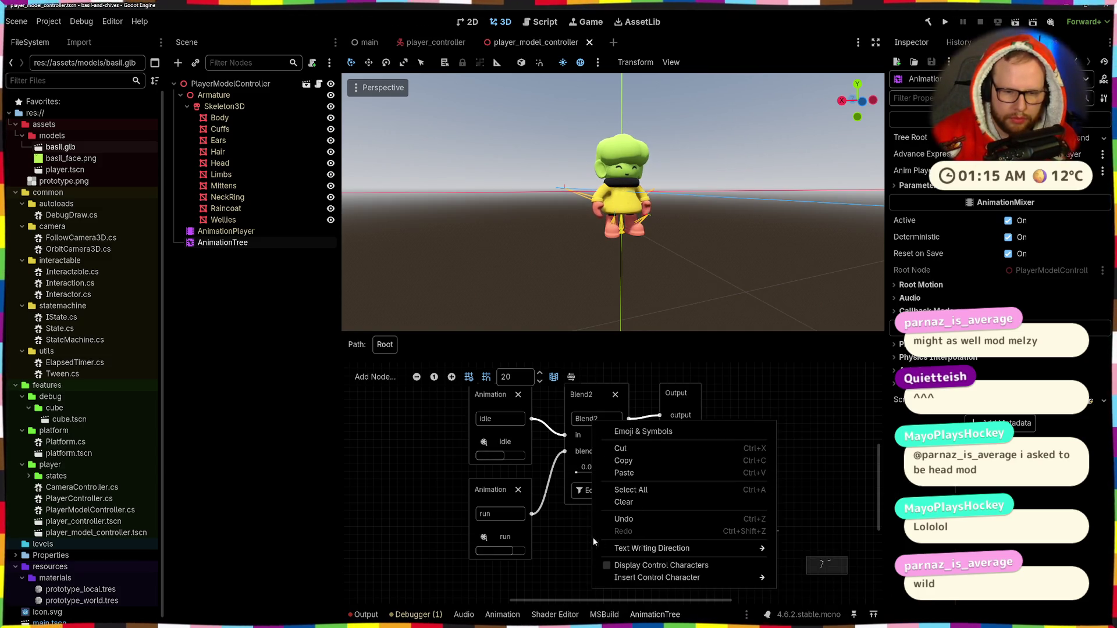
click(508, 404)
right_click(483, 419)
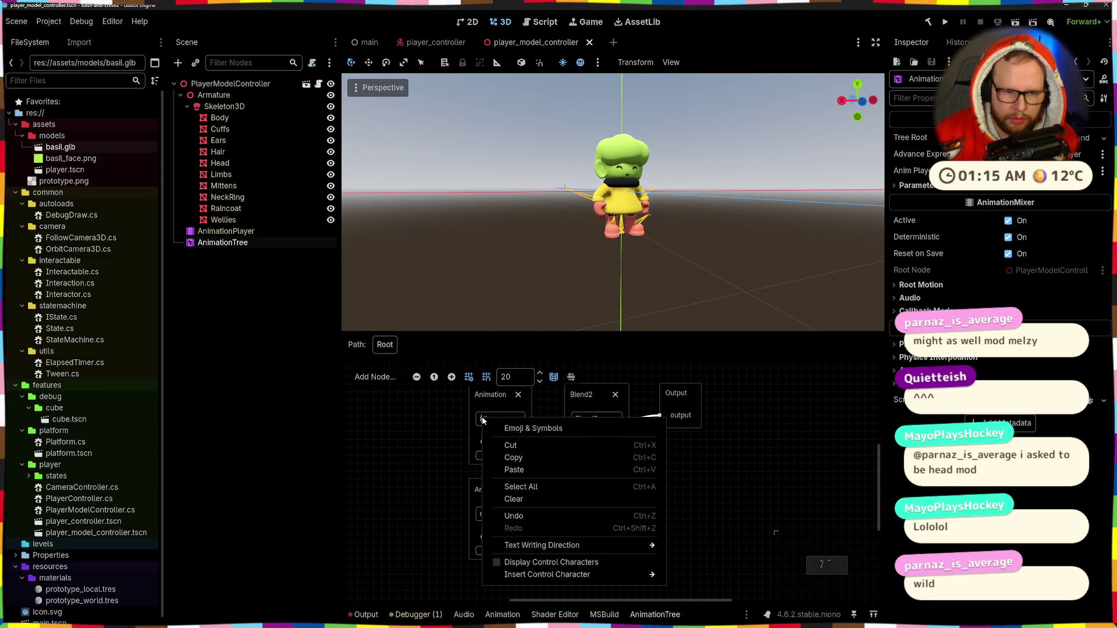
click(438, 450)
double_click(589, 417)
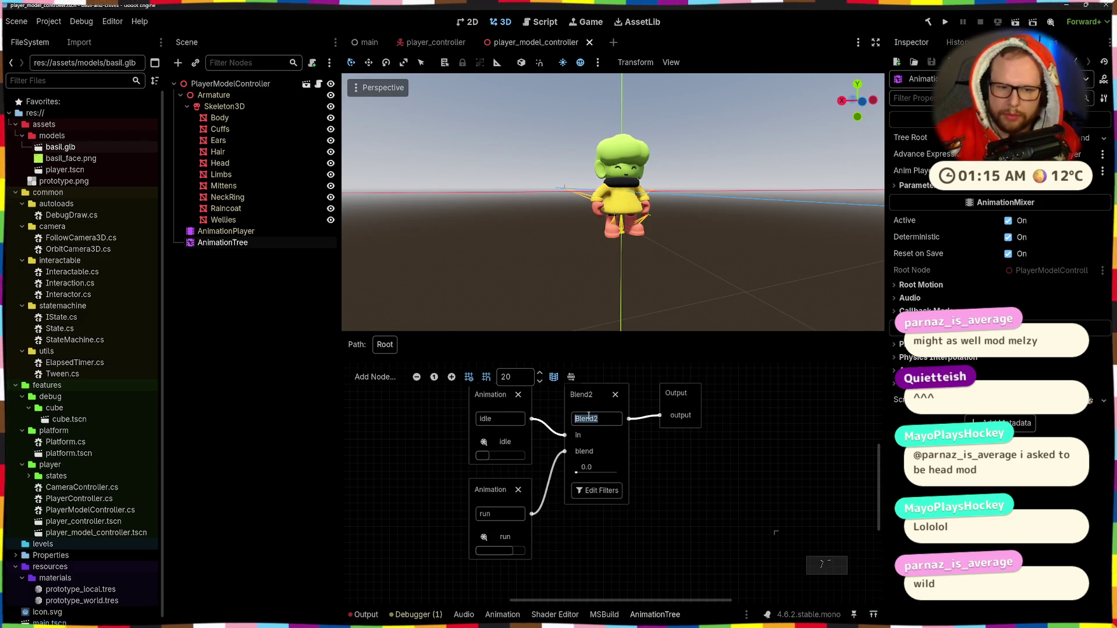
scroll(715, 420, down, 2)
right_click(720, 462)
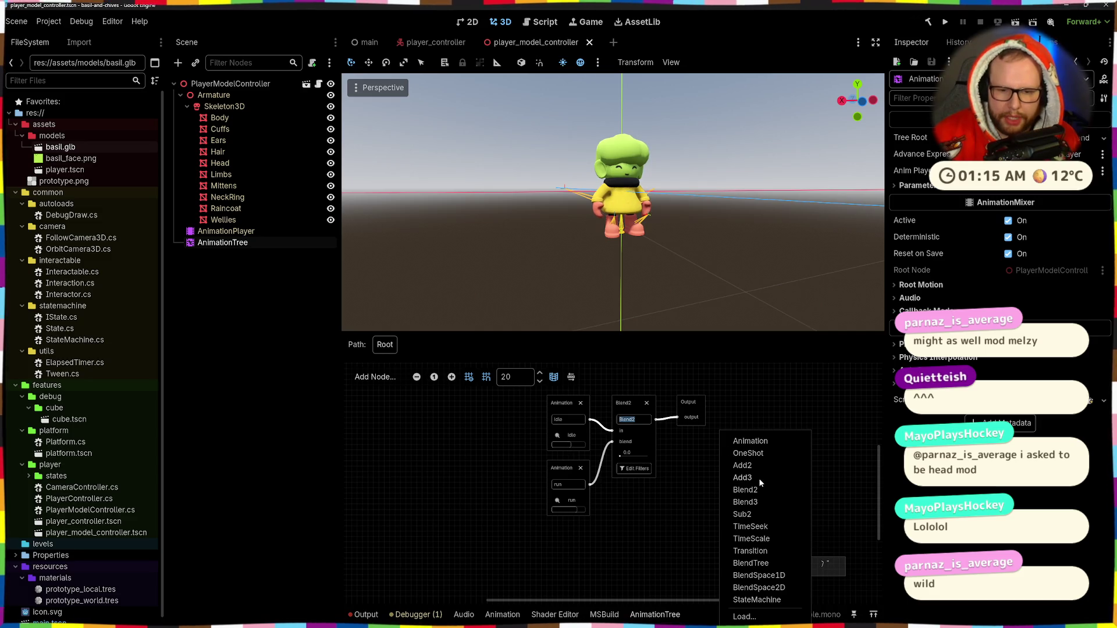
Add a OneShot node to the graph, then delete it again.
click(749, 453)
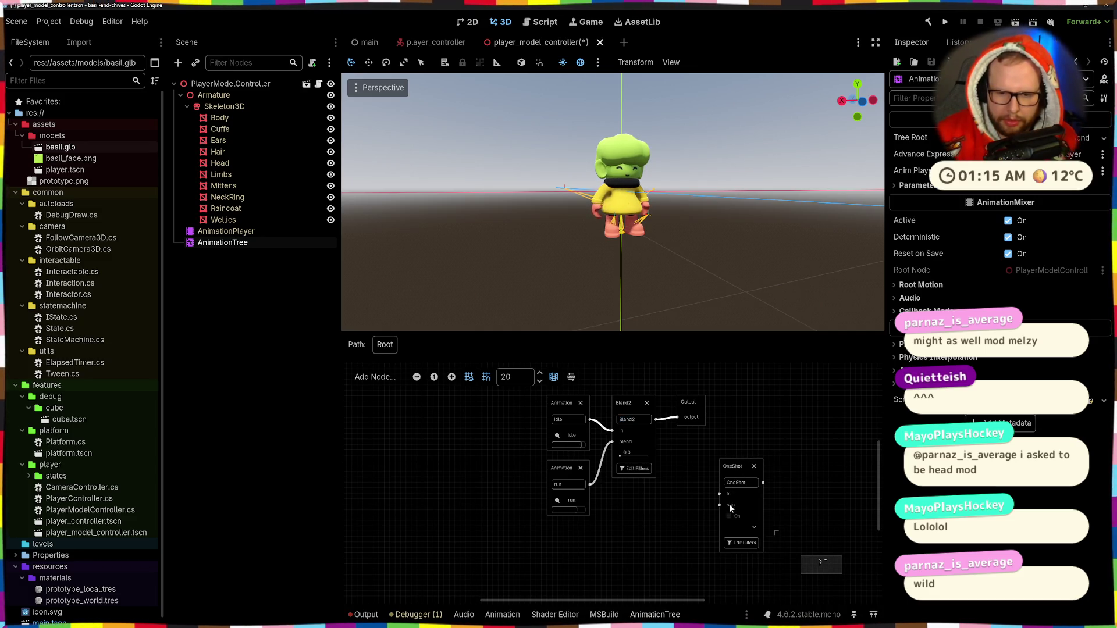
right_click(731, 508)
click(733, 484)
right_click(733, 484)
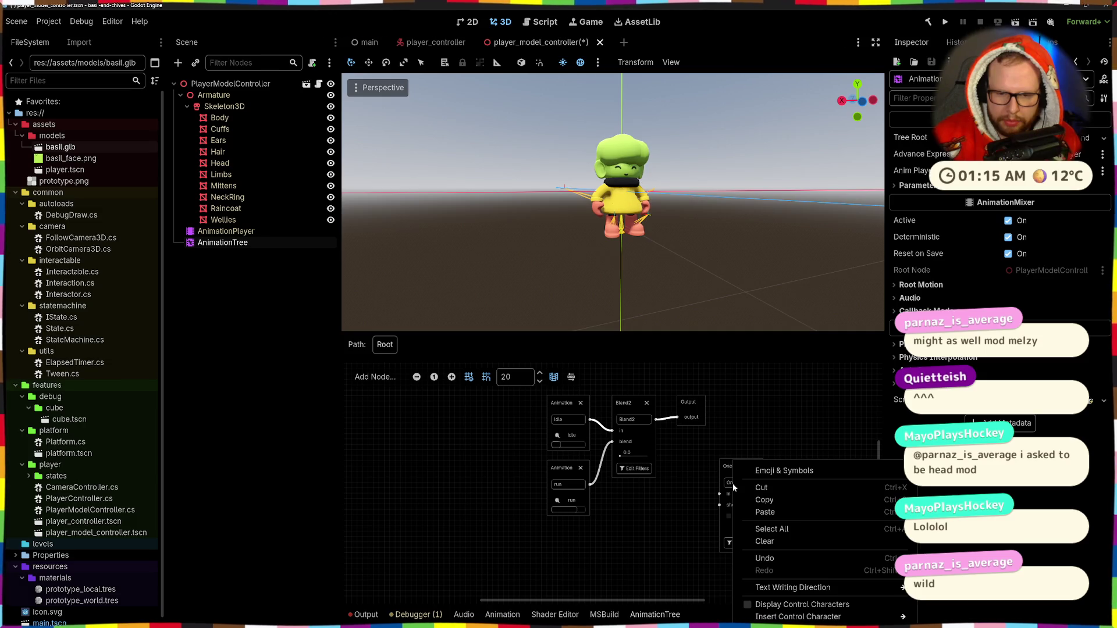
click(755, 468)
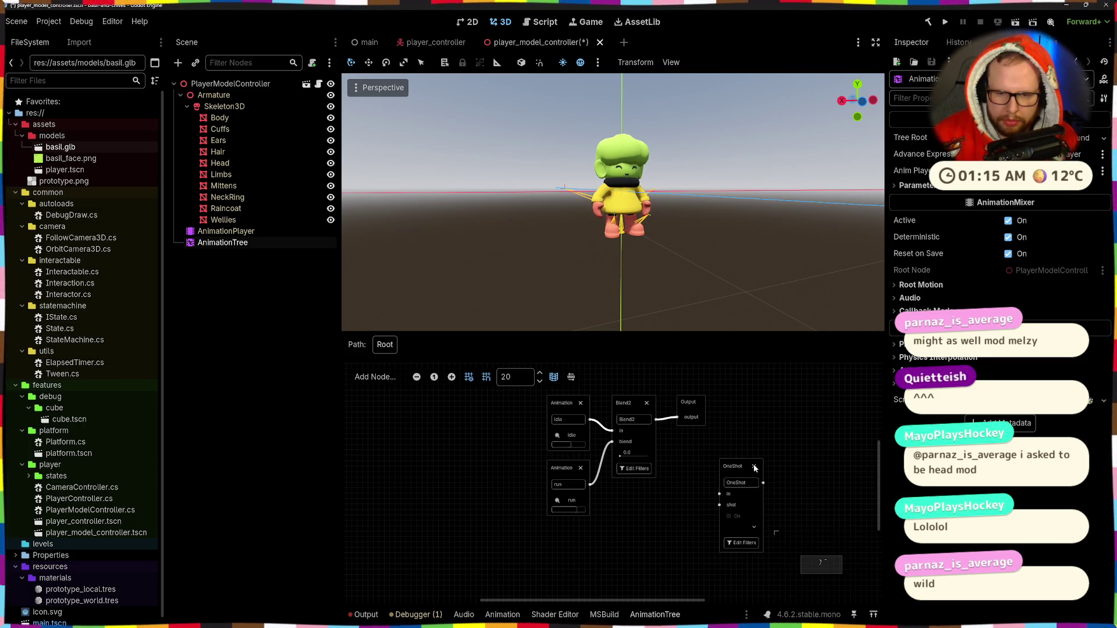
click(754, 466)
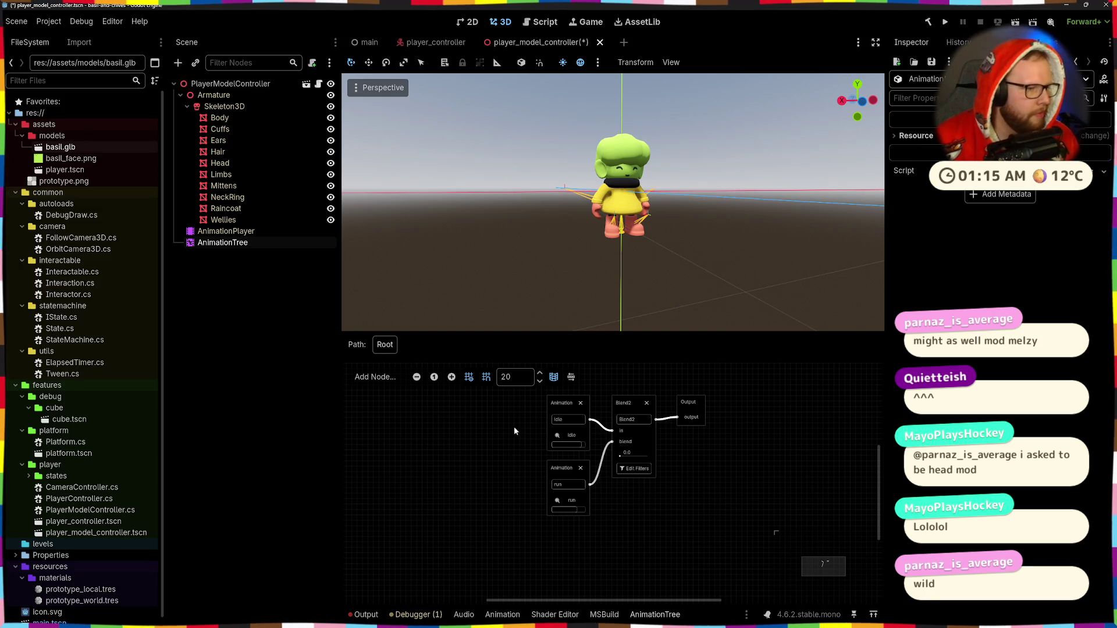
Bring the Godot docs browser window back to the front.
mouse_move(678, 612)
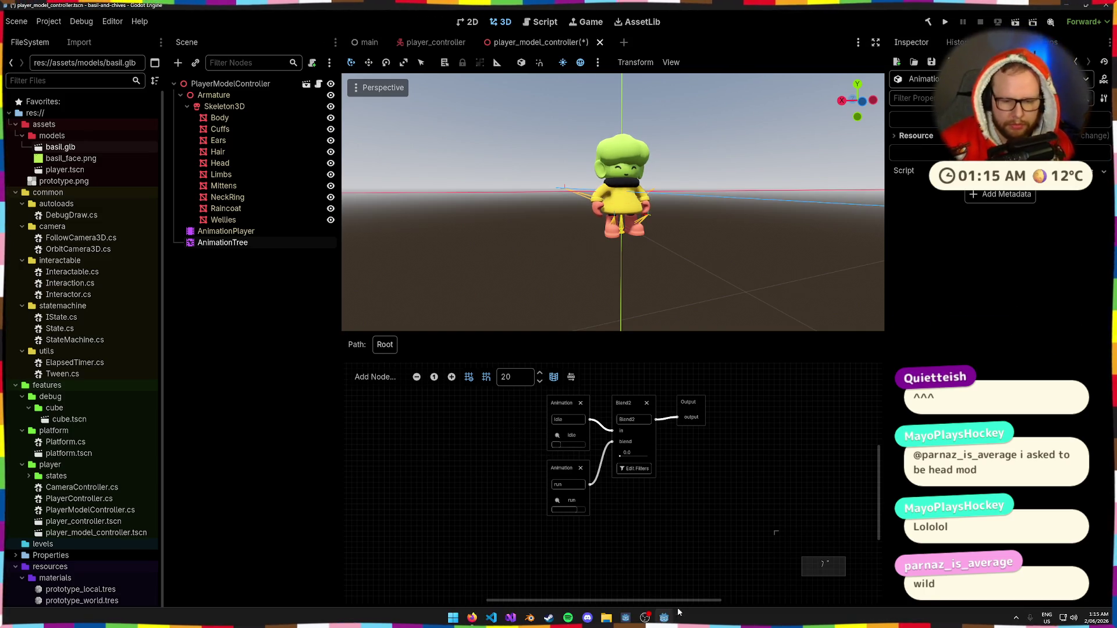
mouse_move(472, 617)
click(528, 573)
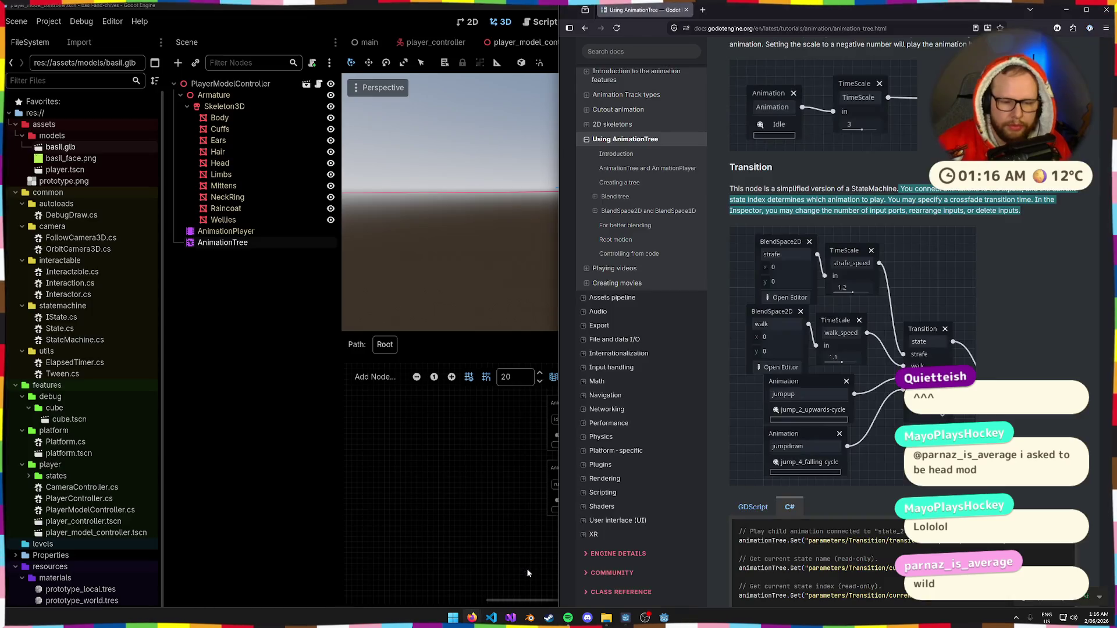
Highlight the C# play-from-start comment and the parameters/TimeSeek/seek_request path.
scroll(848, 343, up, 5)
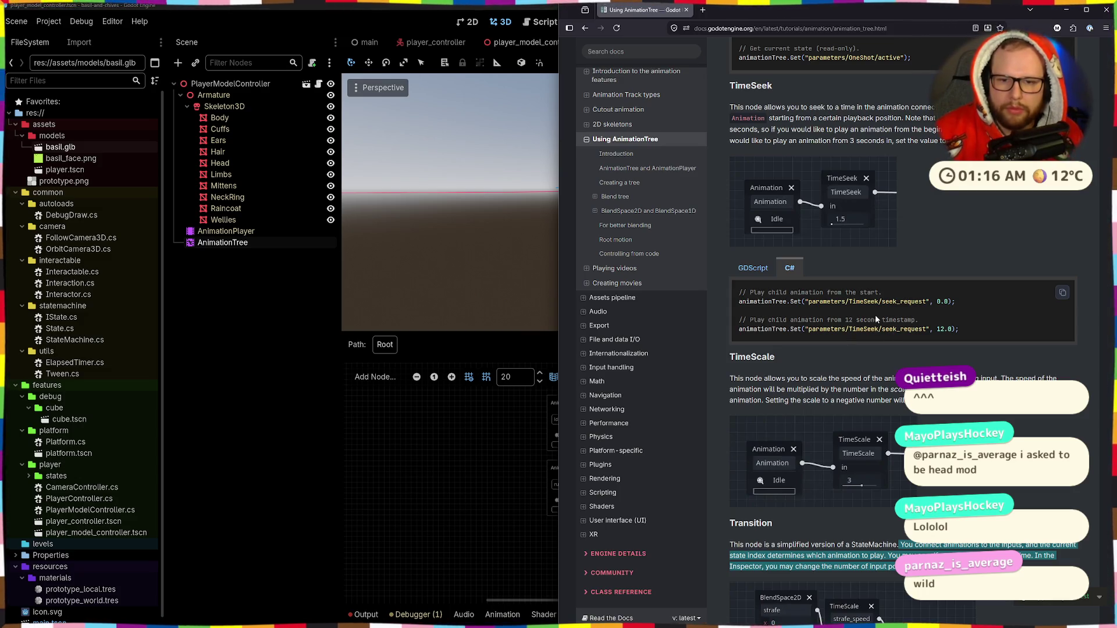
scroll(926, 247, up, 3)
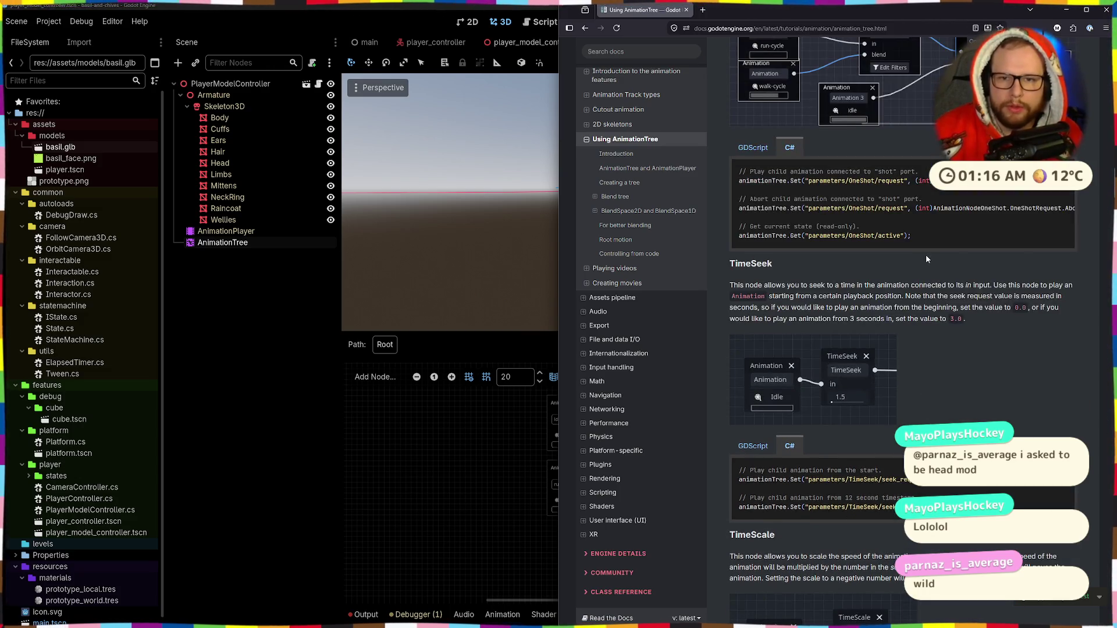
scroll(926, 259, down, 2)
scroll(927, 259, down, 3)
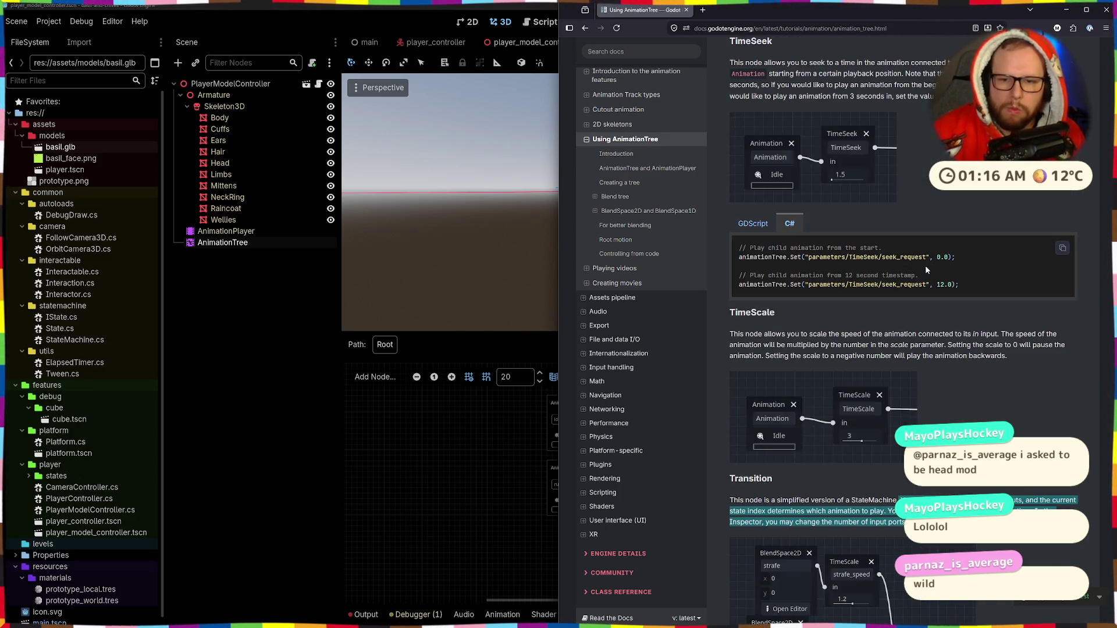
click(816, 261)
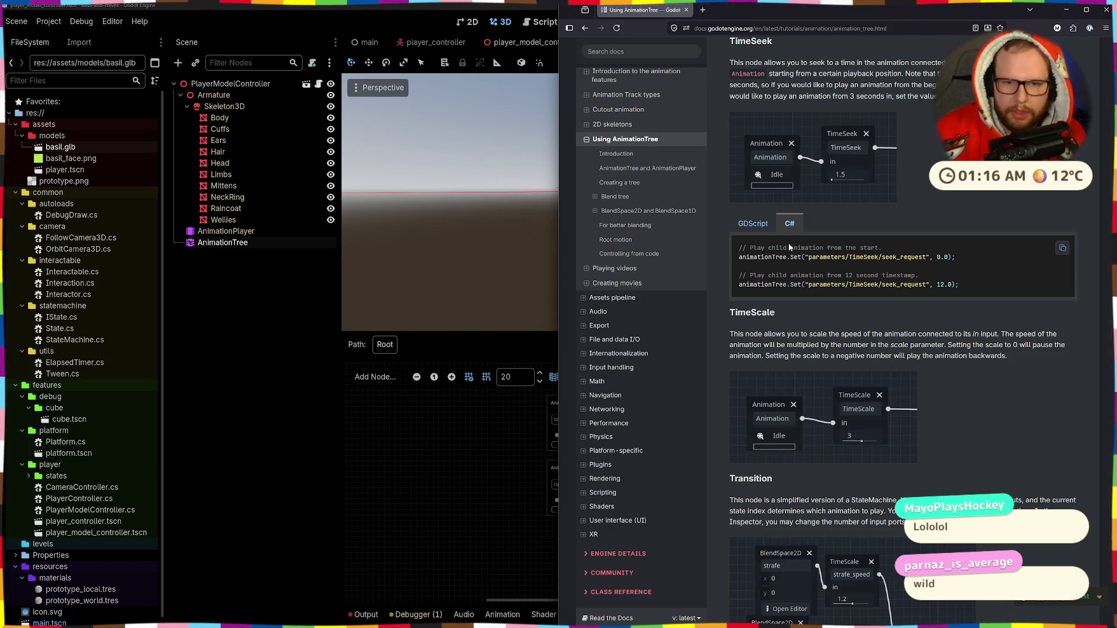
drag(757, 248, 885, 242)
click(886, 242)
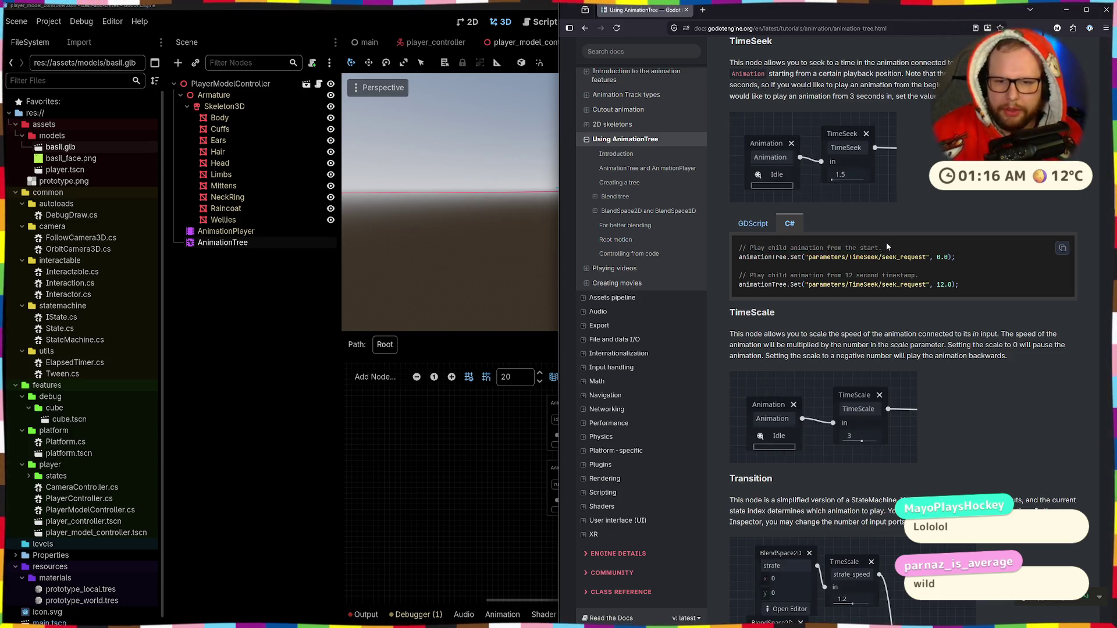
drag(808, 260, 922, 260)
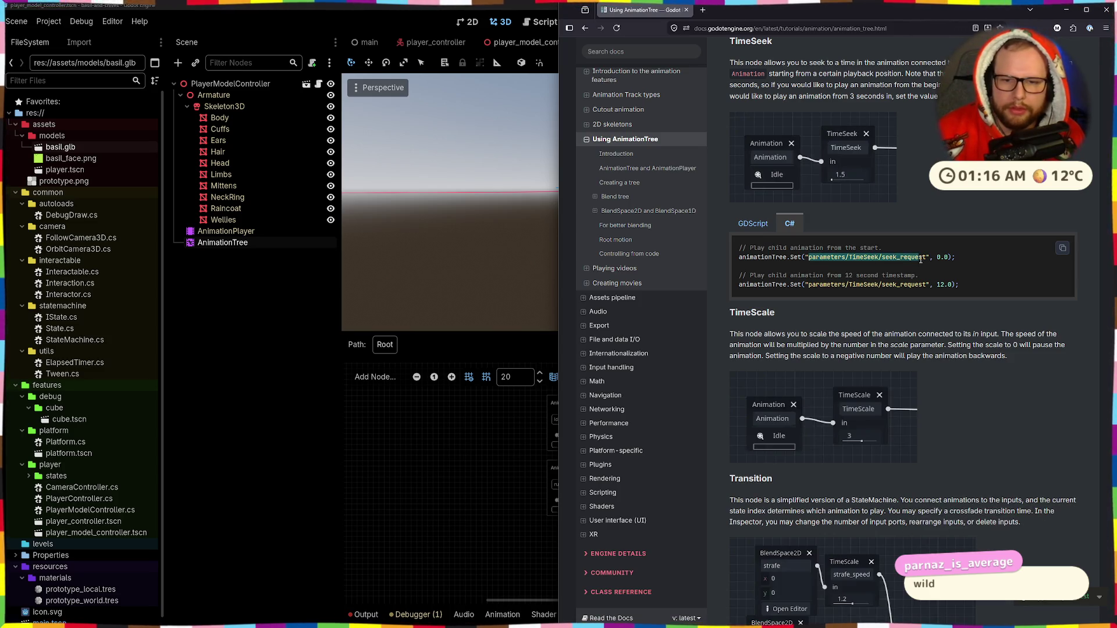
double_click(921, 260)
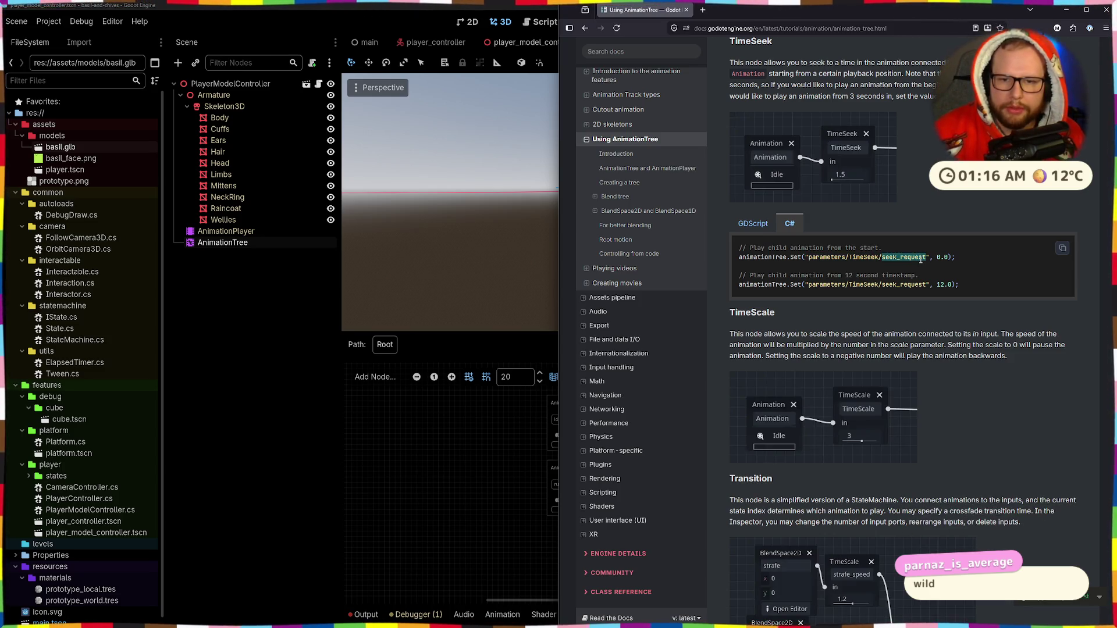
Select 'OneShot' in the C# parameter path, then open a new browser tab.
scroll(920, 258, up, 4)
double_click(871, 226)
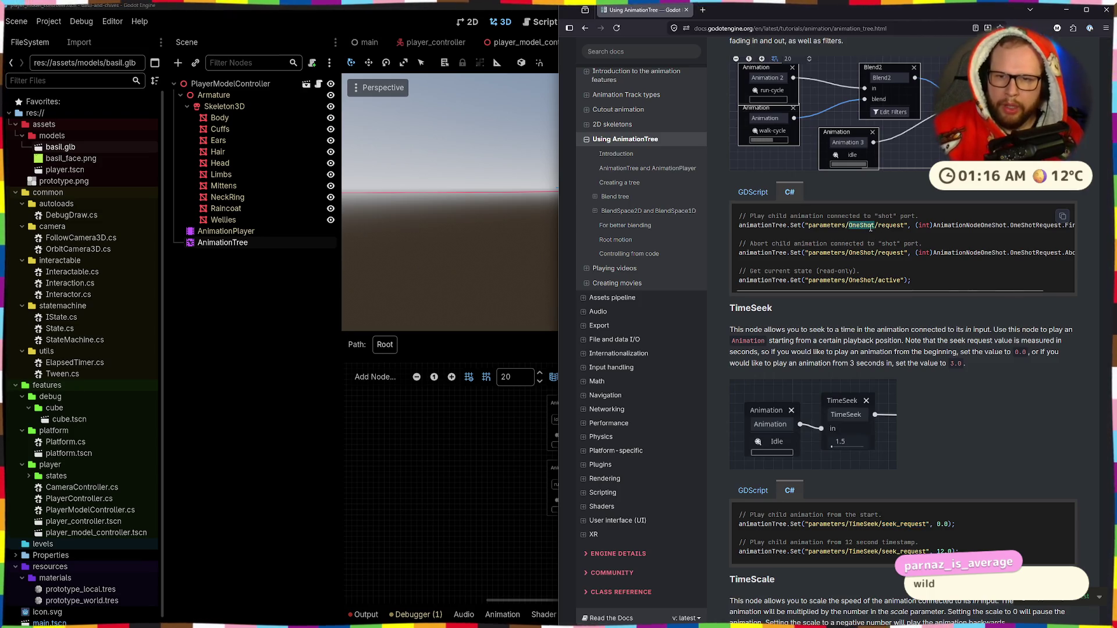
scroll(870, 228, up, 2)
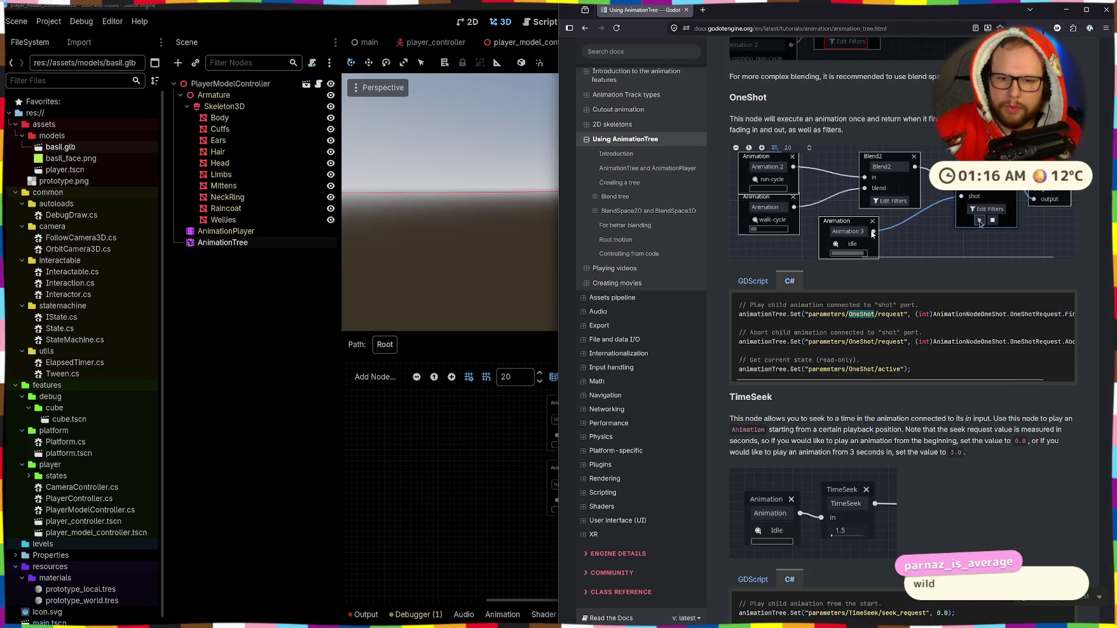
click(853, 348)
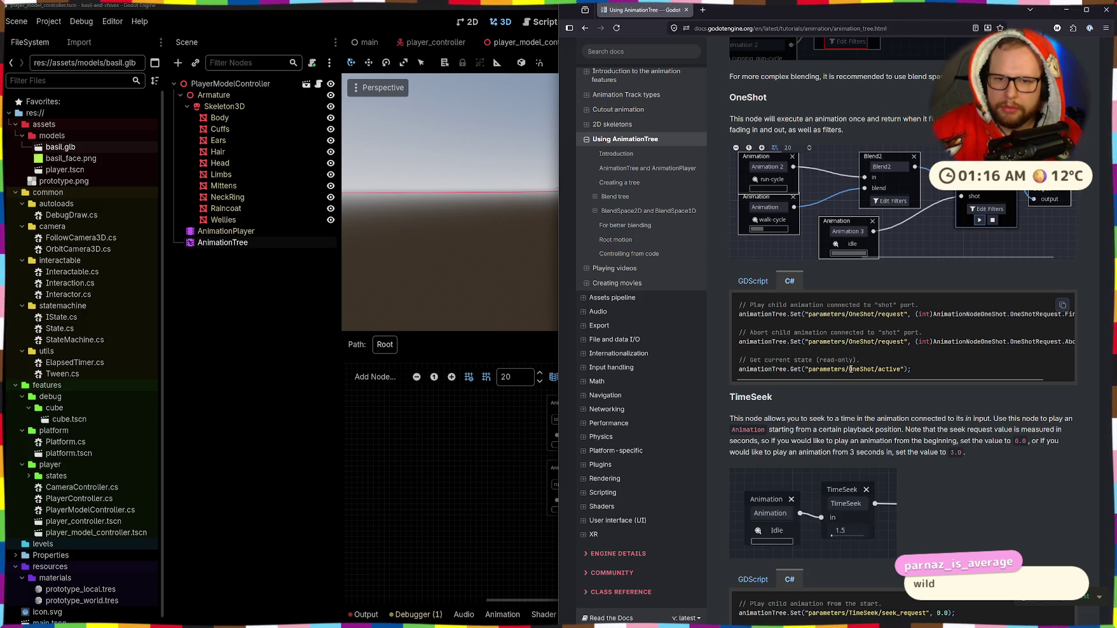
scroll(851, 369, up, 4)
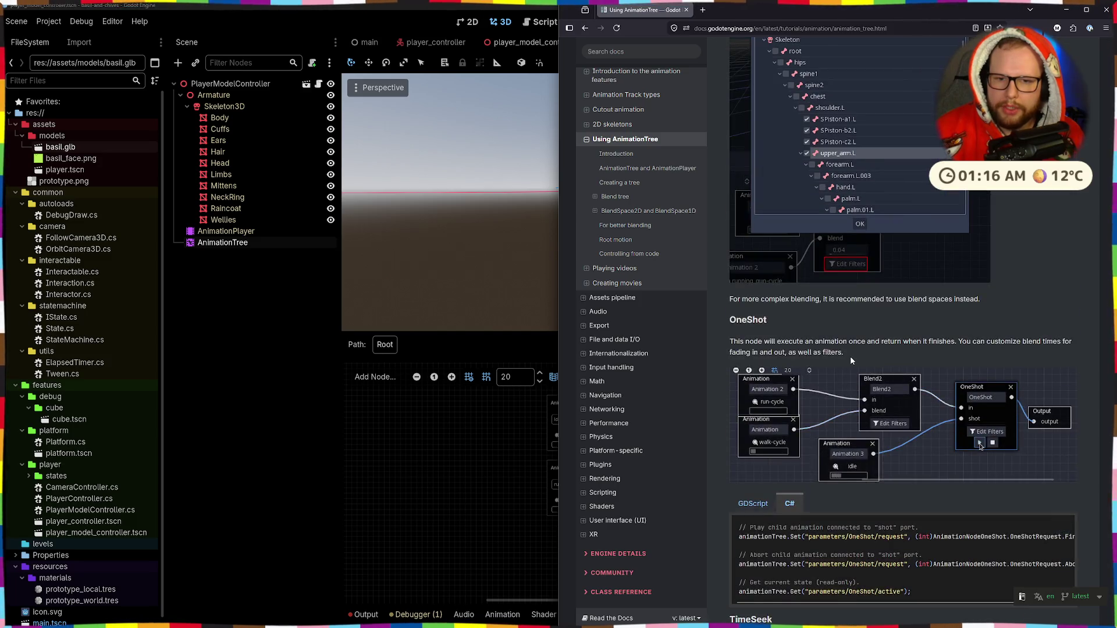
scroll(851, 356, up, 3)
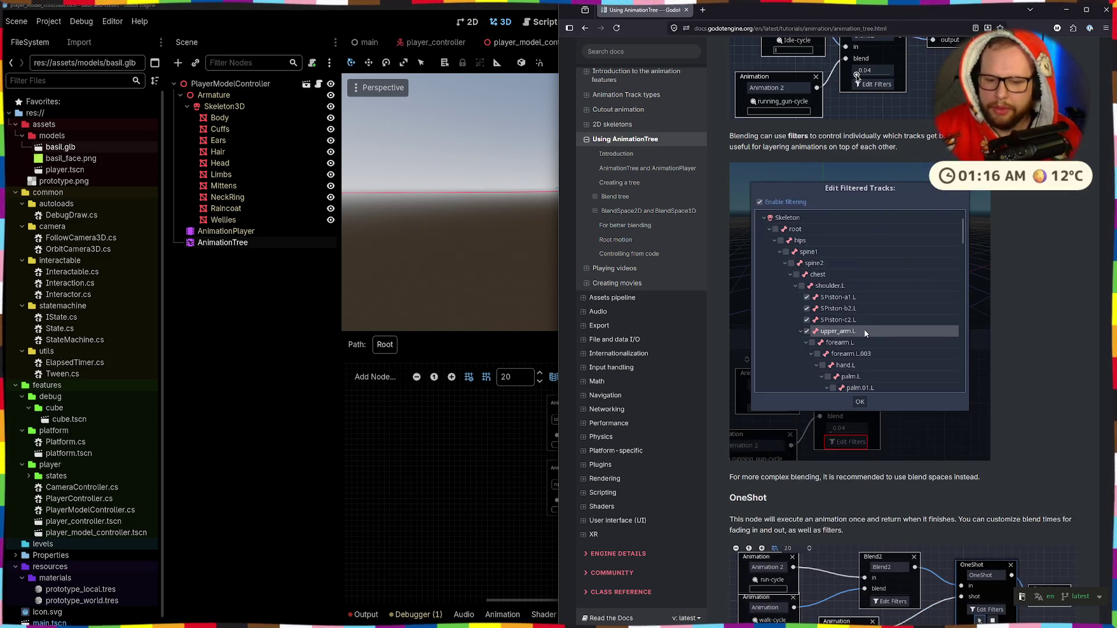
click(703, 10)
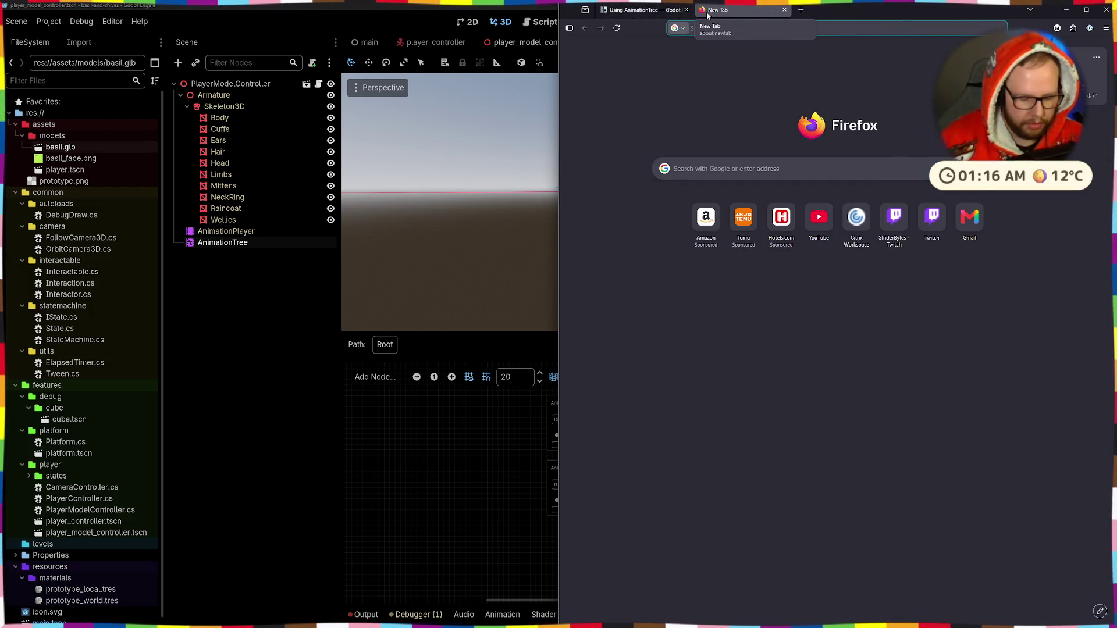
Search Google for 'godot how to set blend 2 value' and open the Godot Forum thread.
text(godot how to se)
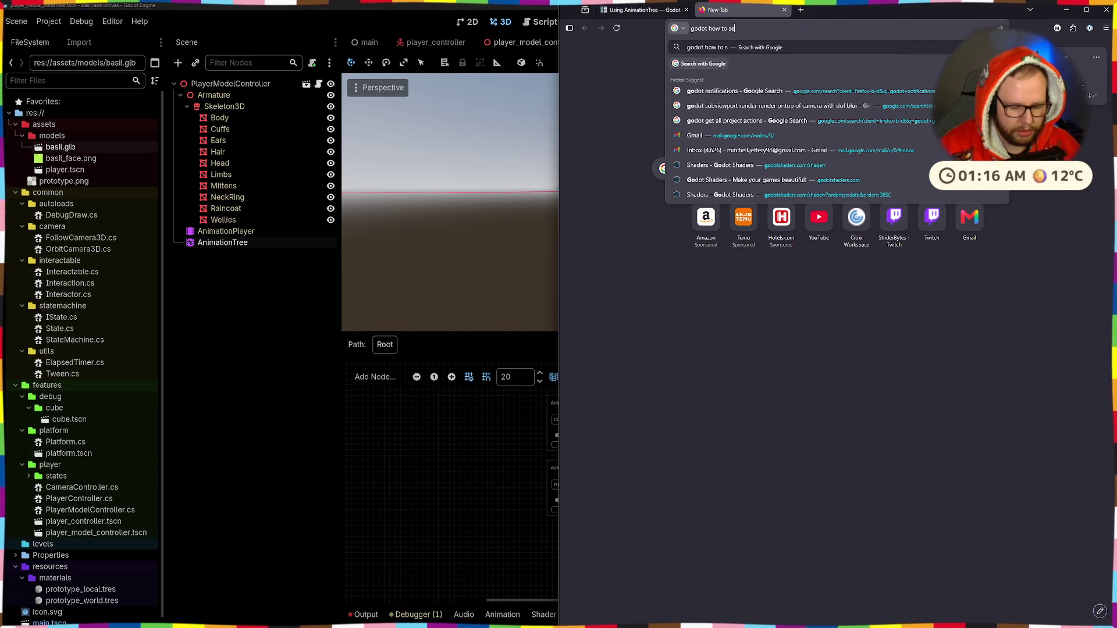
text(t blend 2 )
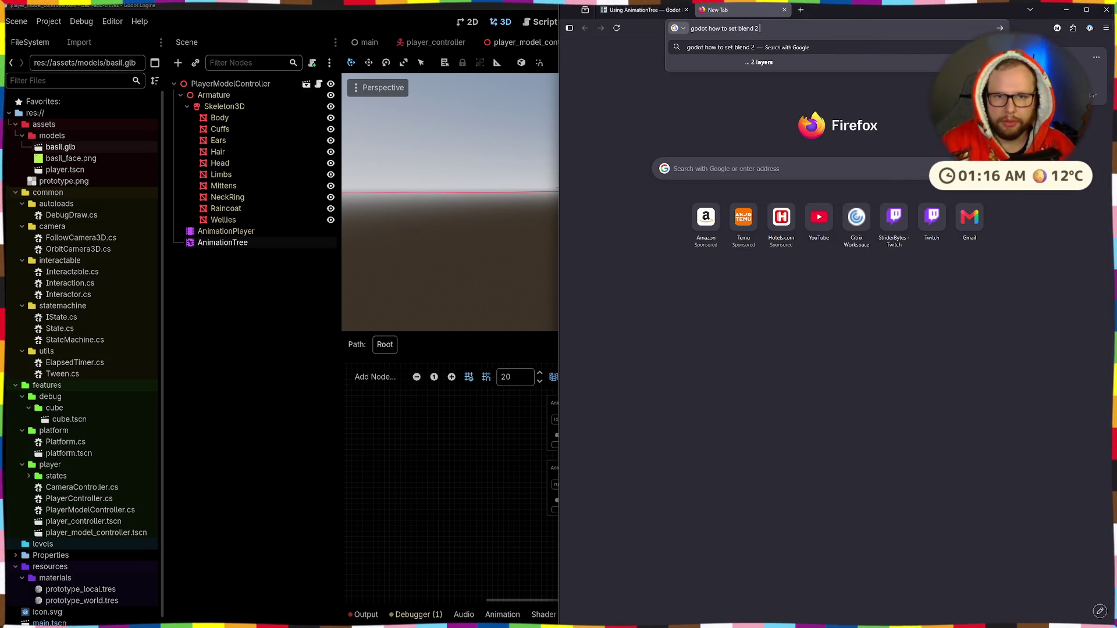
text(value)
key(Return)
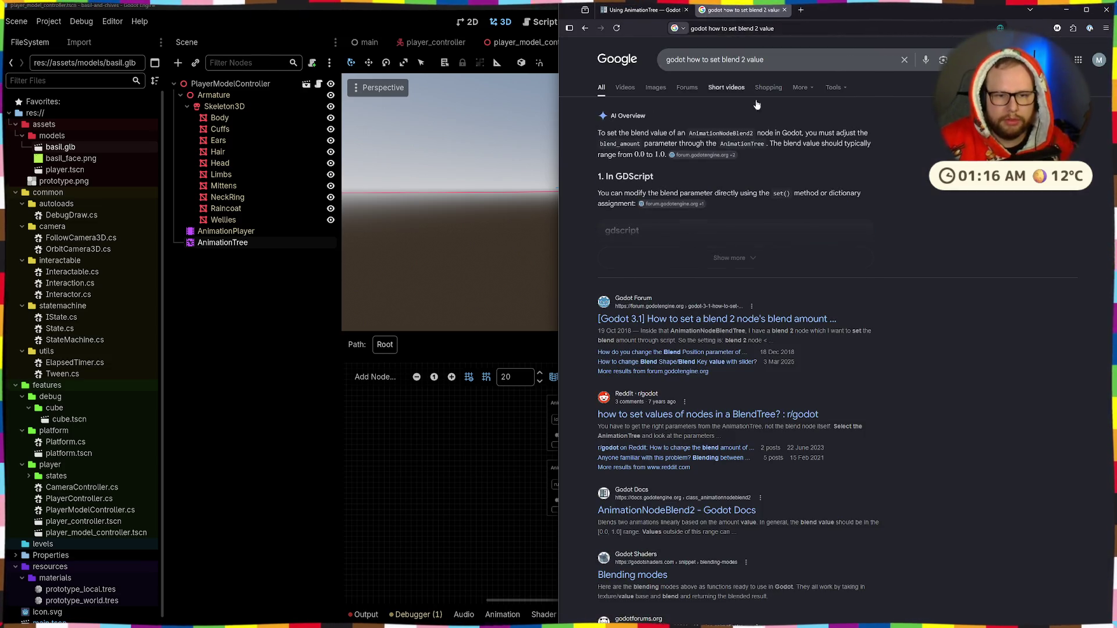
scroll(819, 180, down, 2)
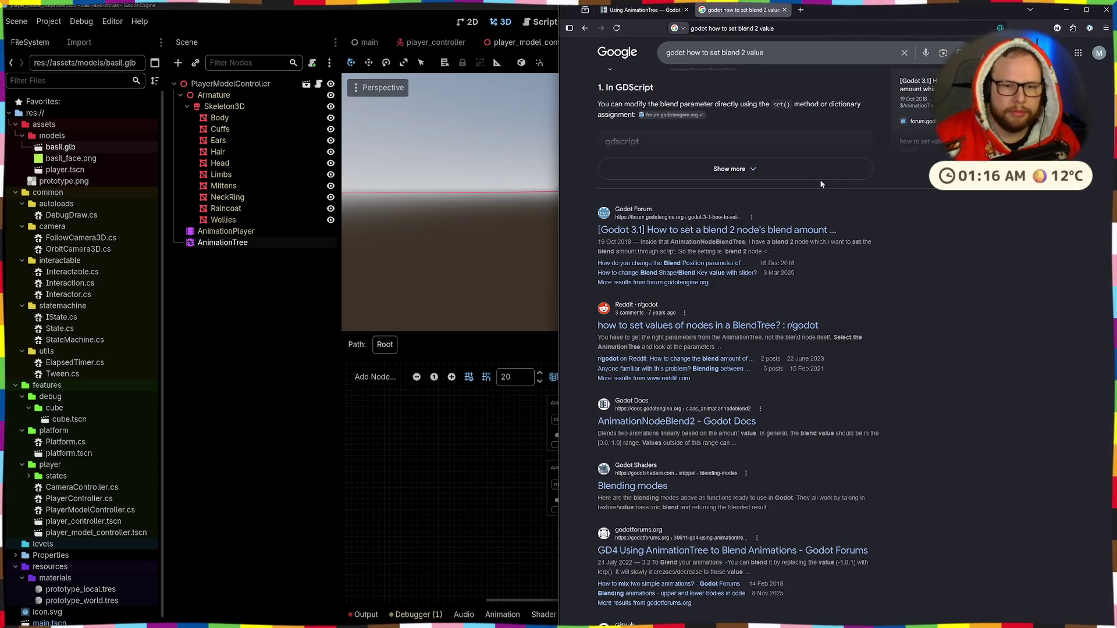
click(745, 232)
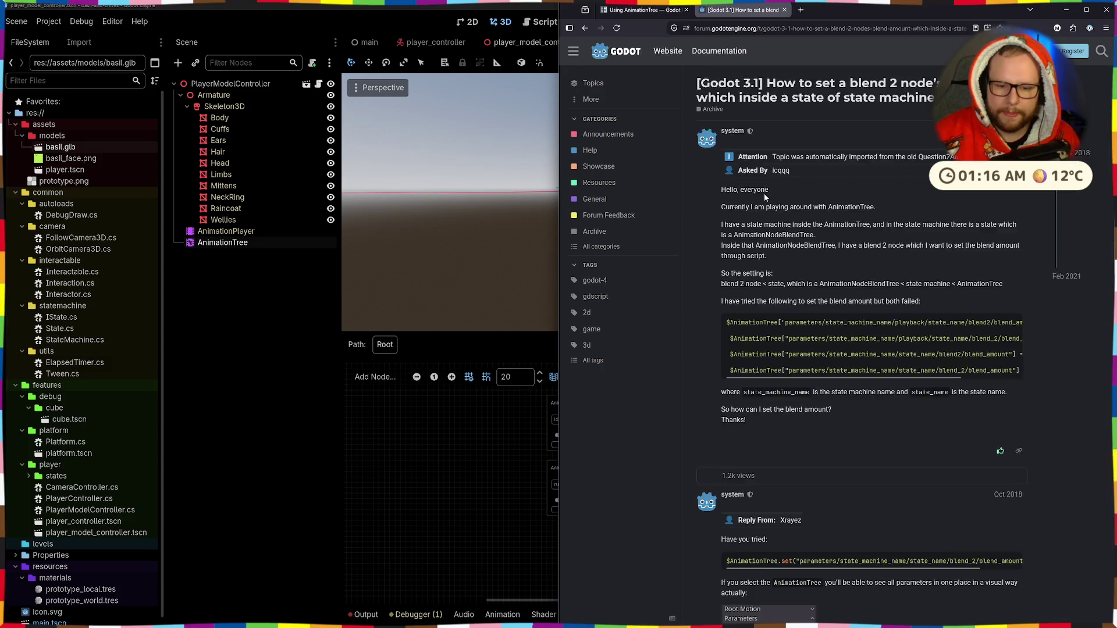
Read the forum answer on blend amount, go back to the results, and return to Godot.
scroll(764, 193, down, 4)
scroll(959, 344, right, 2)
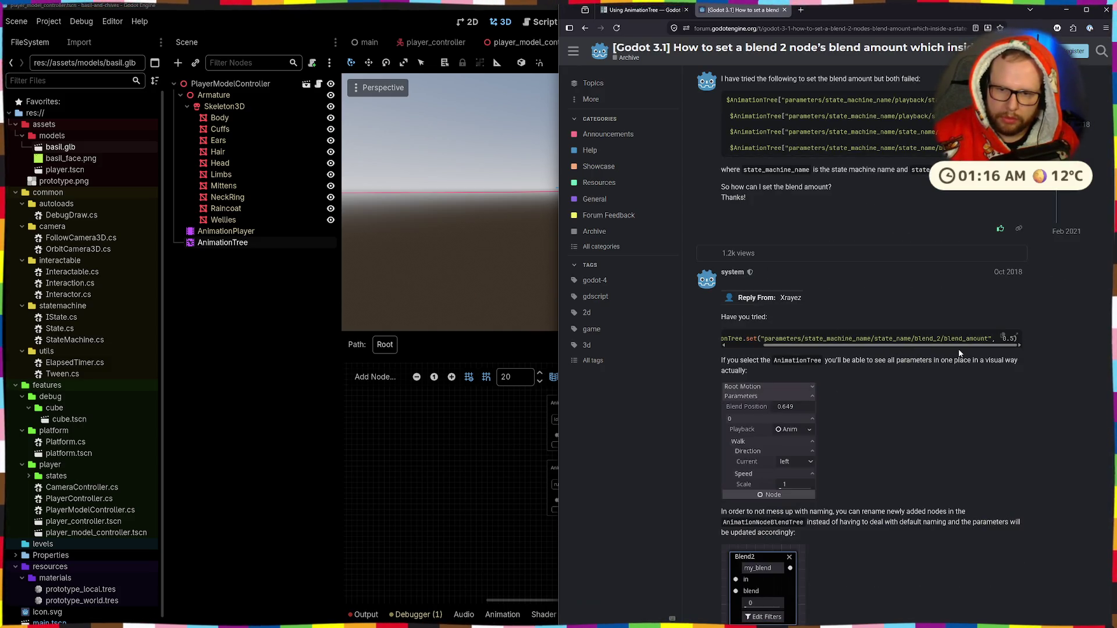
scroll(908, 346, left, 2)
scroll(842, 333, down, 6)
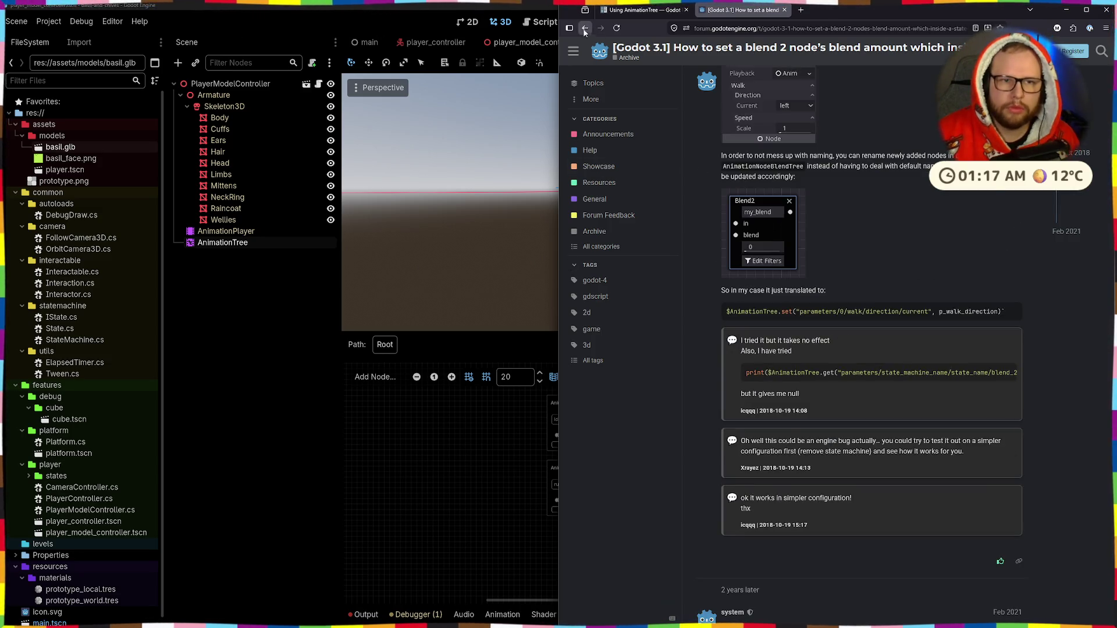
click(585, 29)
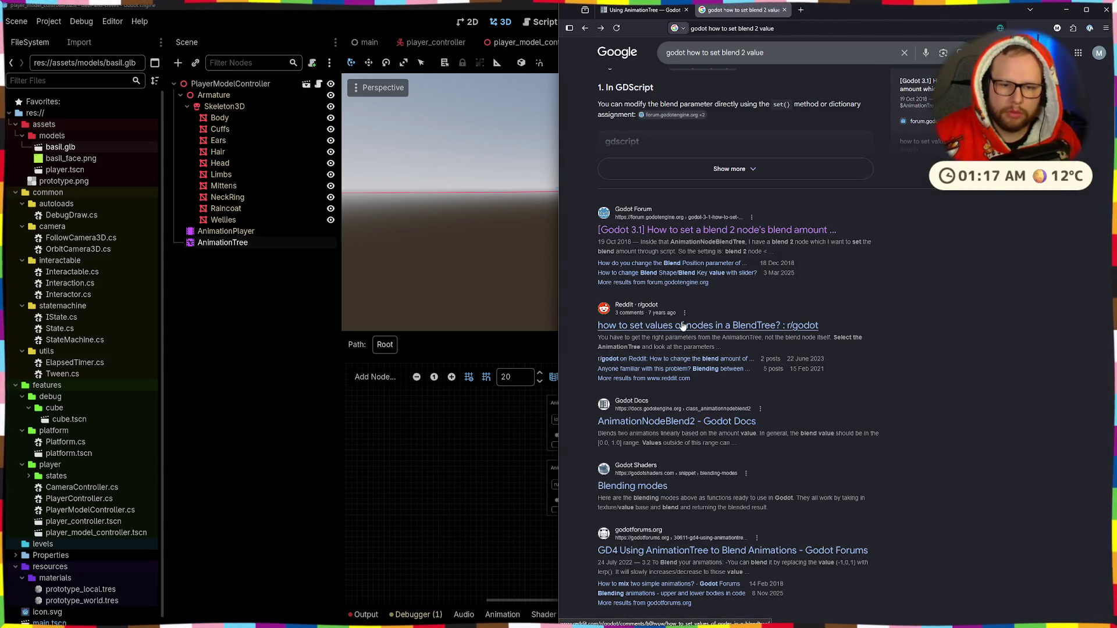
click(294, 445)
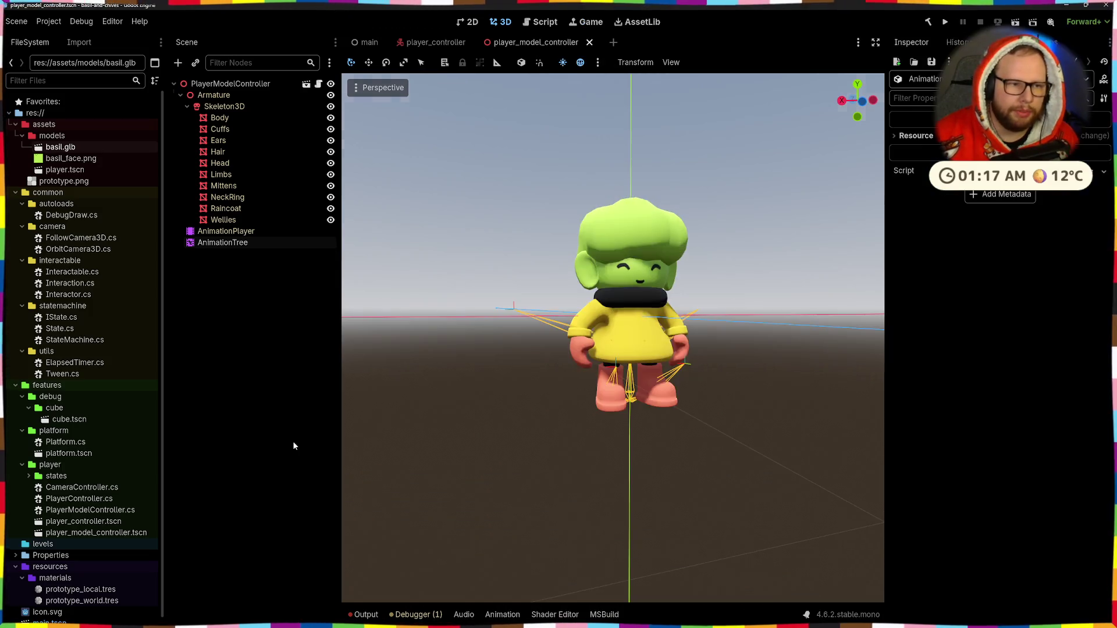
Select the AnimationTree node and expand, then collapse, its Tree Root property.
click(201, 243)
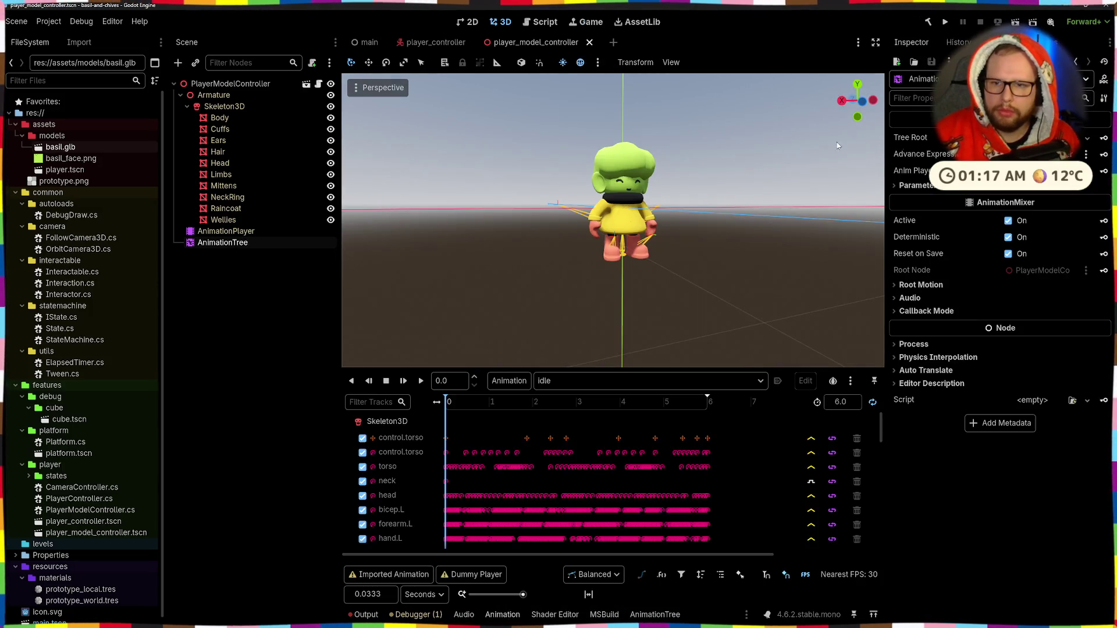
click(1019, 137)
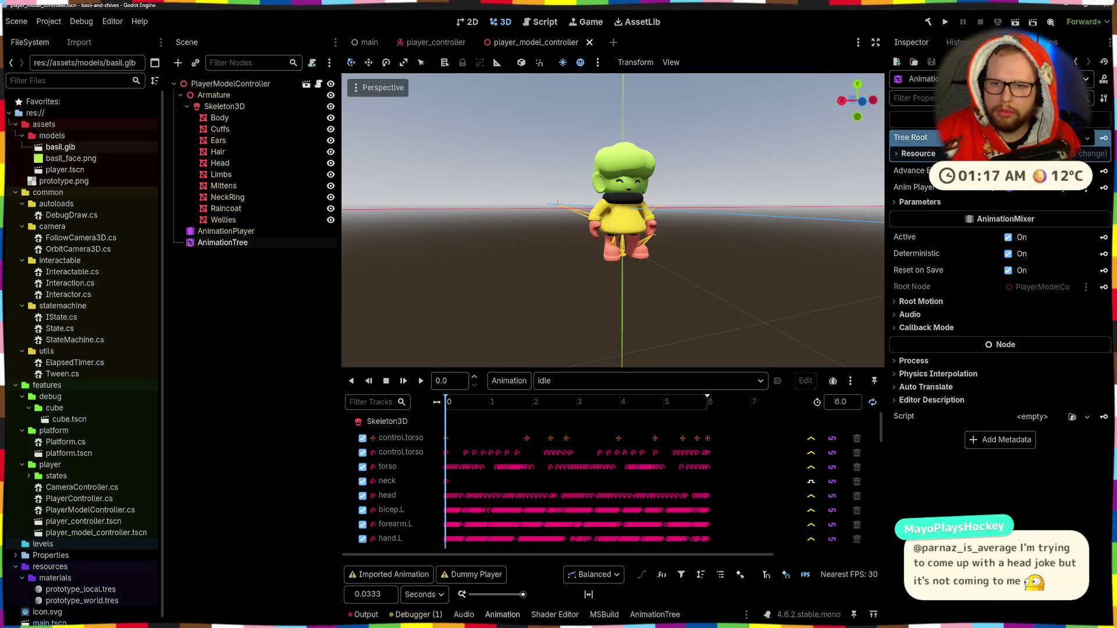
click(1018, 137)
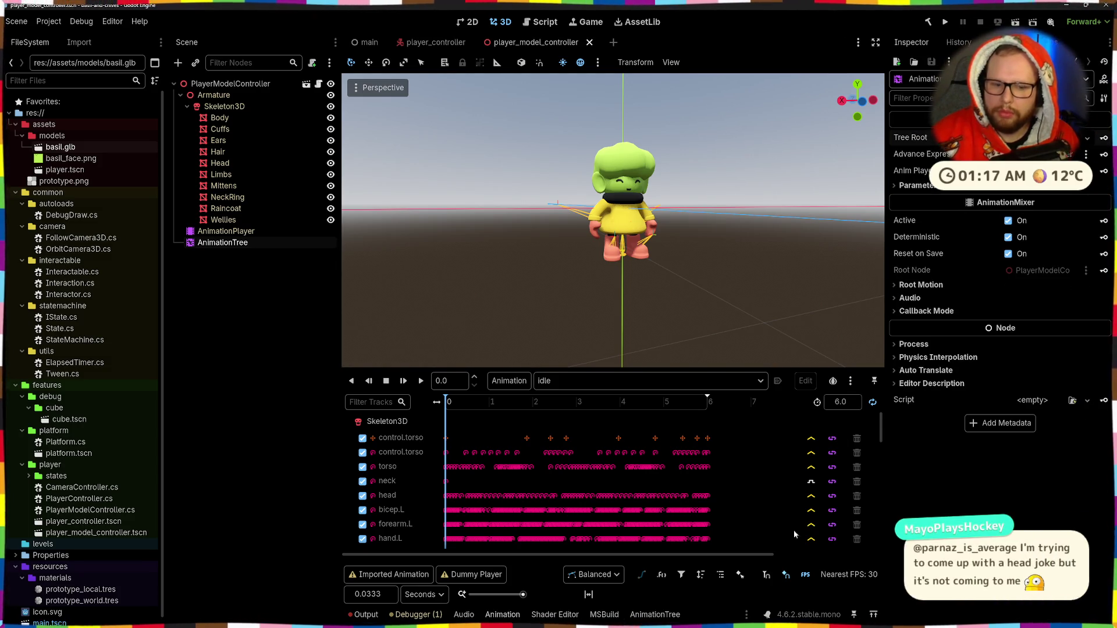
Bring Firefox back and open the Reddit thread on setting BlendTree node values.
mouse_move(472, 618)
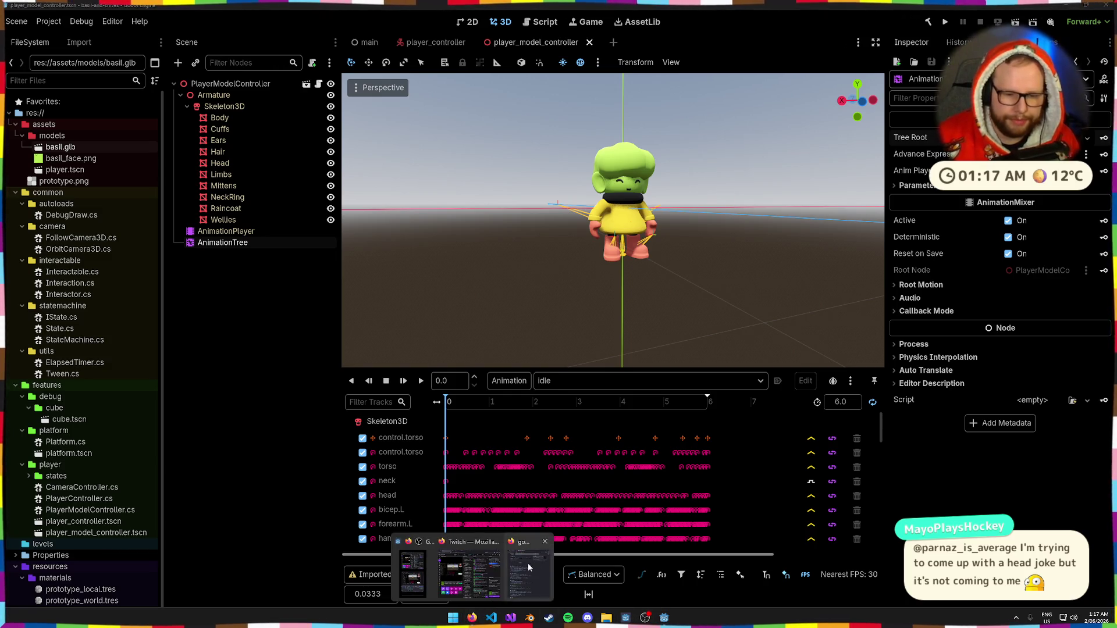
click(529, 568)
click(699, 325)
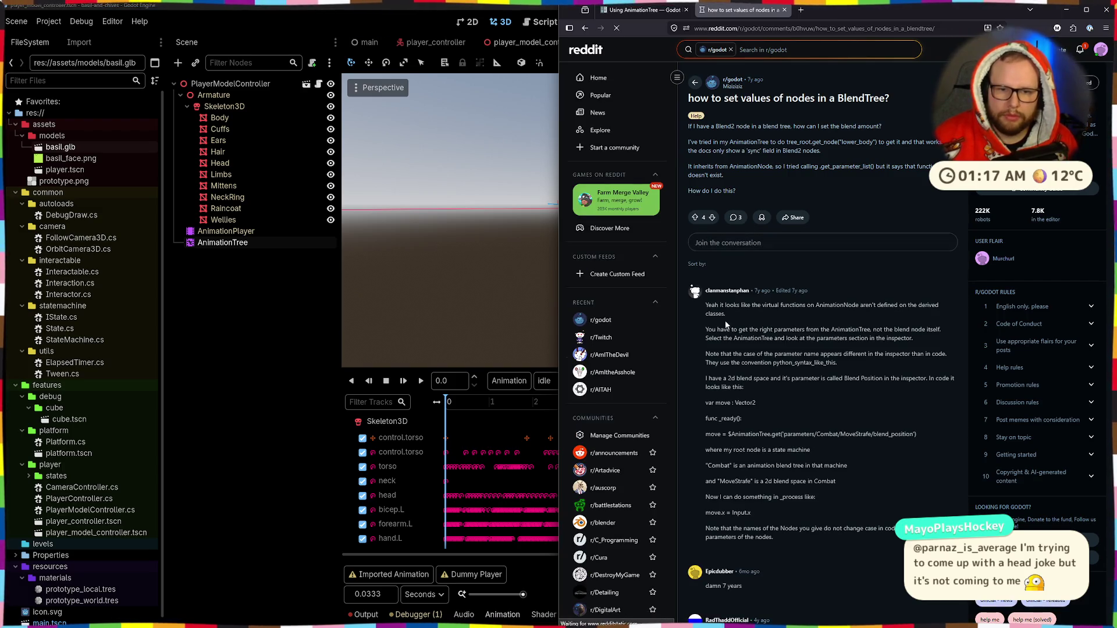
Scroll through the Reddit BlendTree thread, reading the question and comments.
mouse_move(725, 325)
mouse_down()
mouse_move(873, 331)
mouse_move(917, 352)
mouse_up()
click(917, 355)
scroll(917, 356, down, 5)
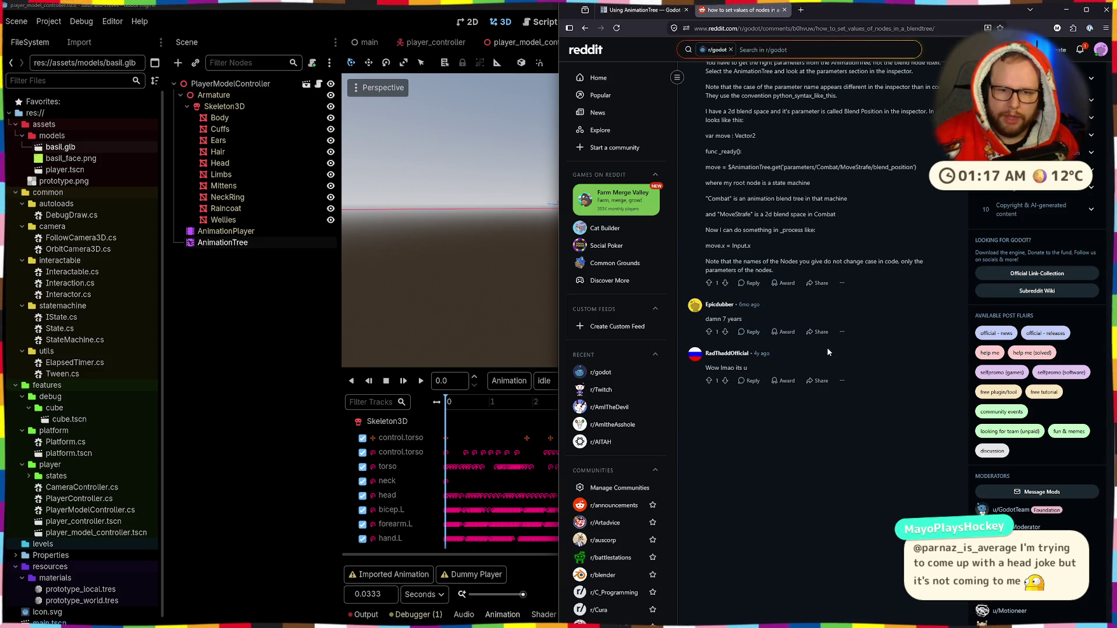
scroll(829, 352, up, 3)
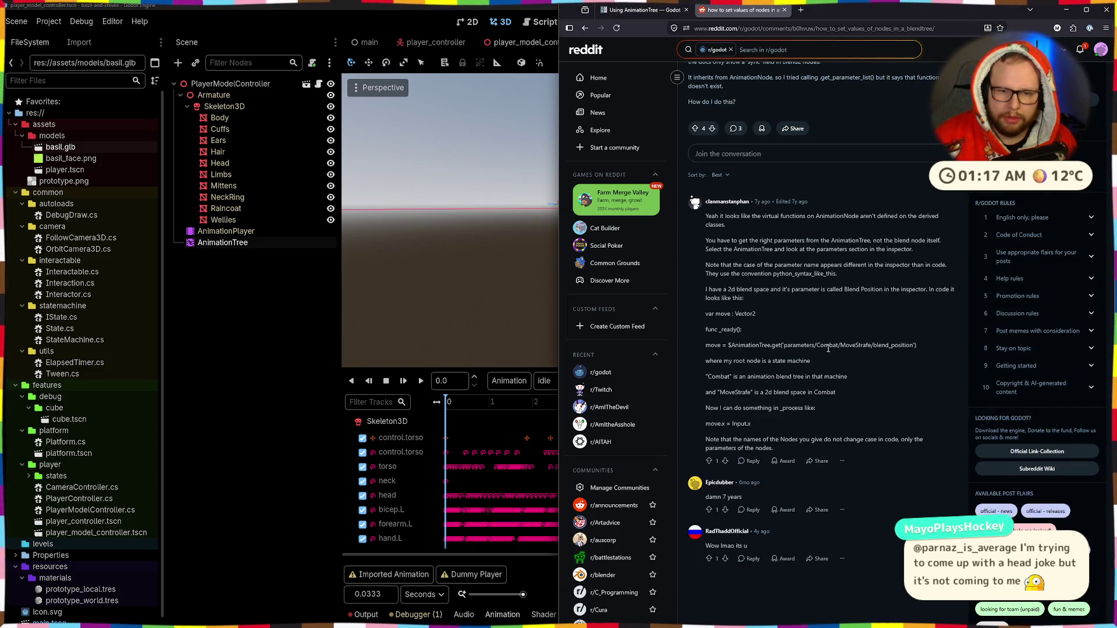
scroll(828, 349, up, 2)
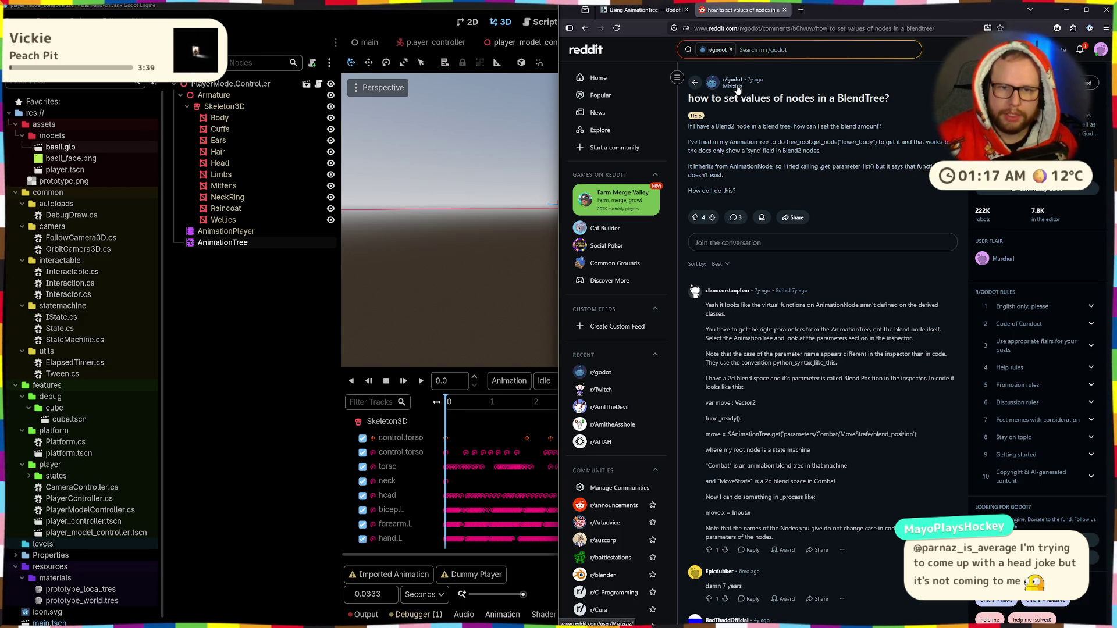
mouse_move(737, 91)
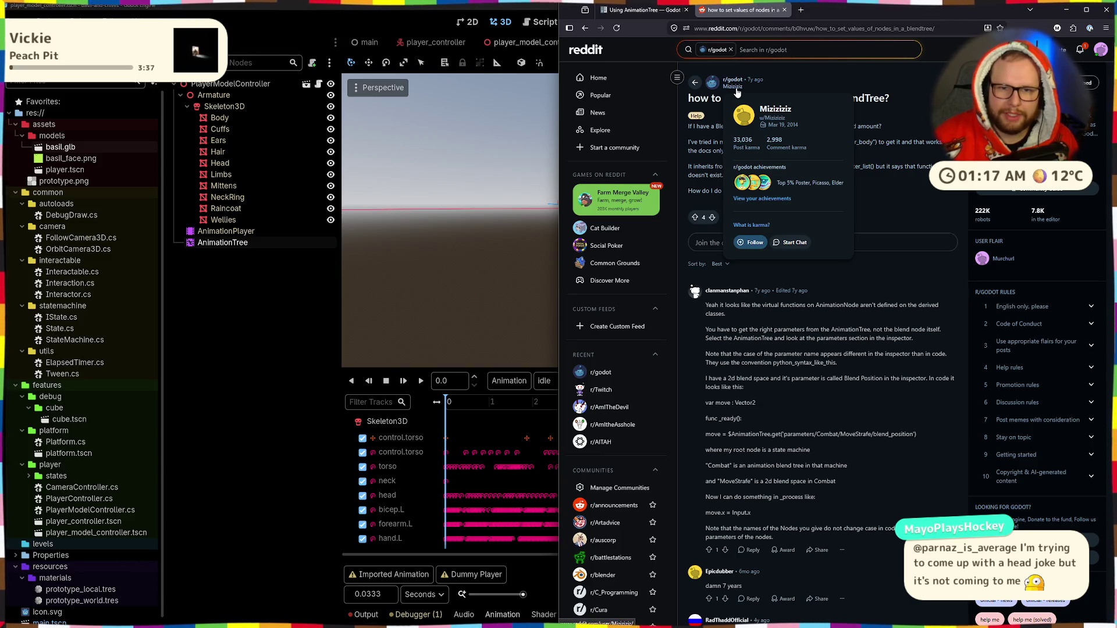
scroll(862, 291, down, 3)
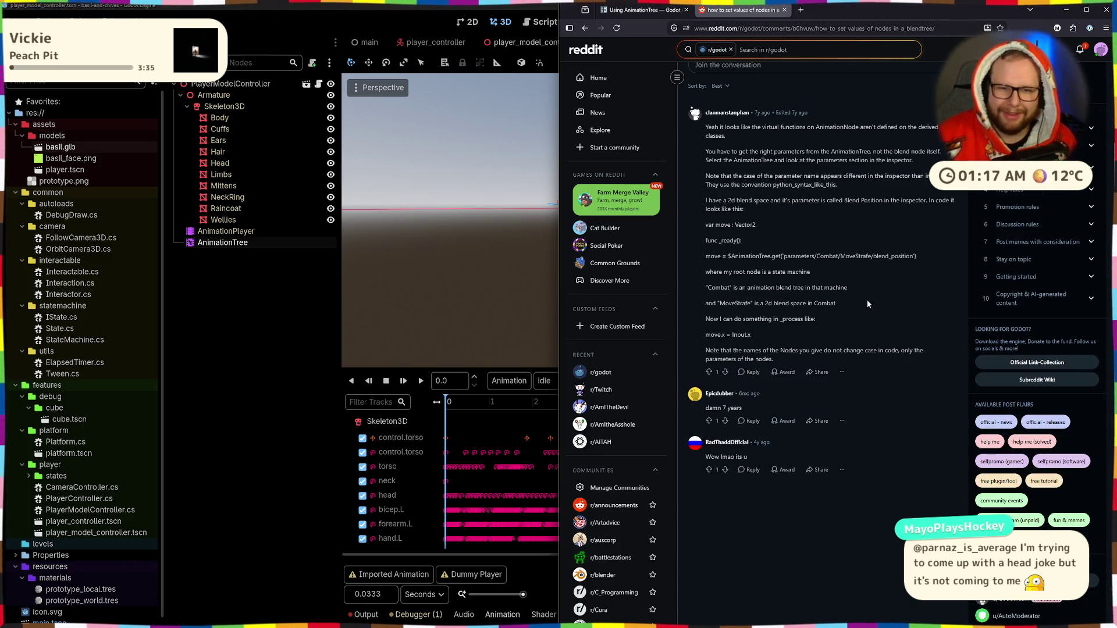
Study the answer's AnimationTree.get code and MoveStrafe/blend_position parameter path, then open a new tab.
drag(700, 261, 813, 272)
click(754, 266)
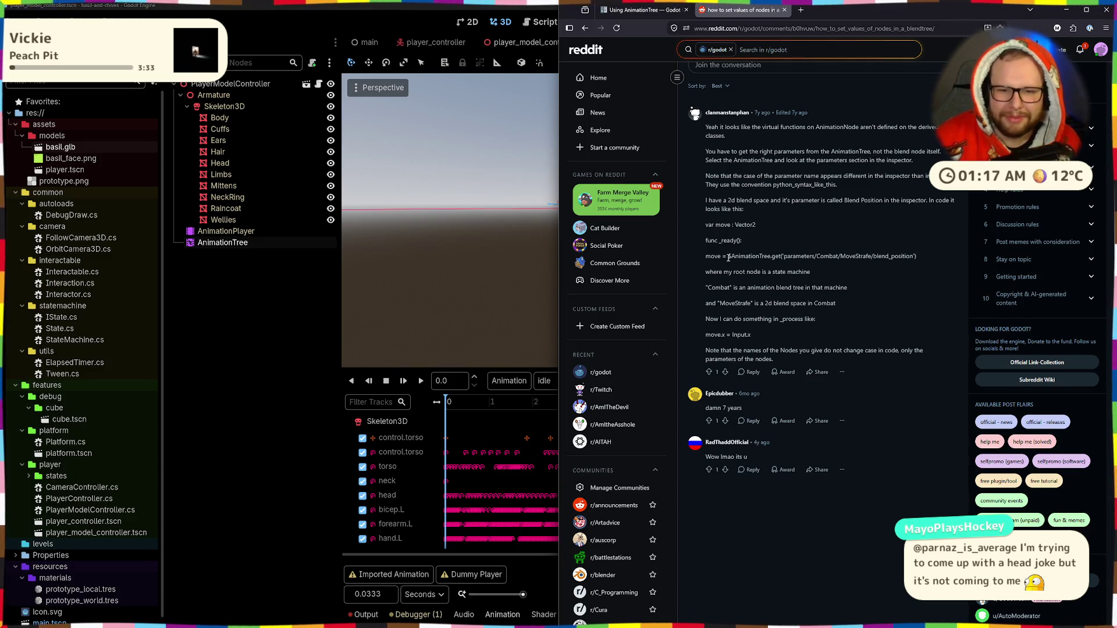
drag(728, 258, 843, 258)
click(807, 260)
double_click(855, 256)
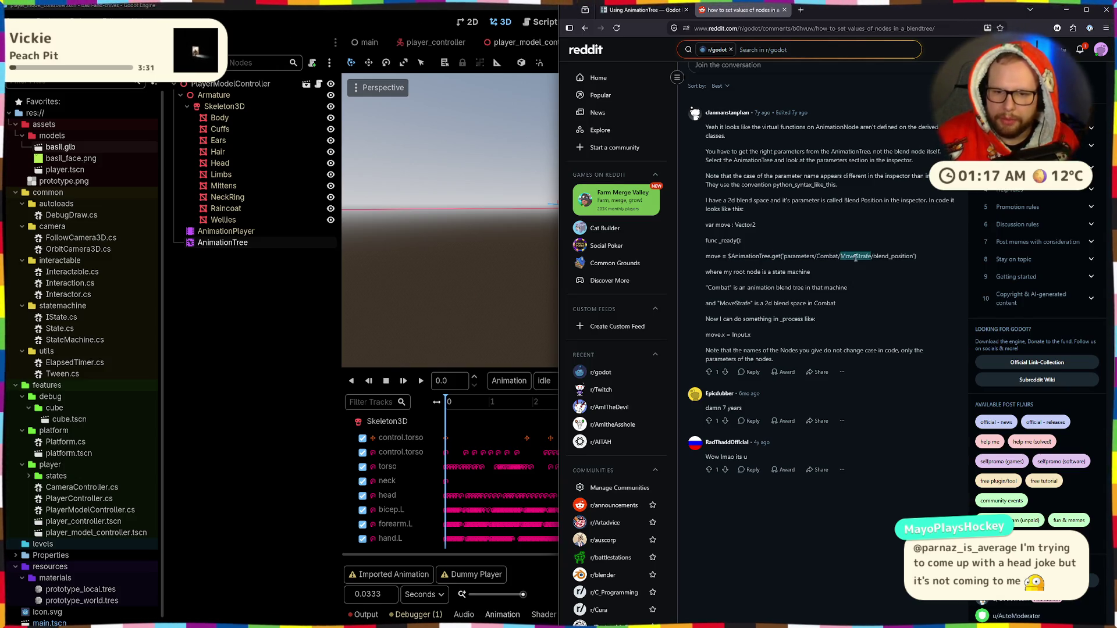
double_click(893, 256)
click(759, 292)
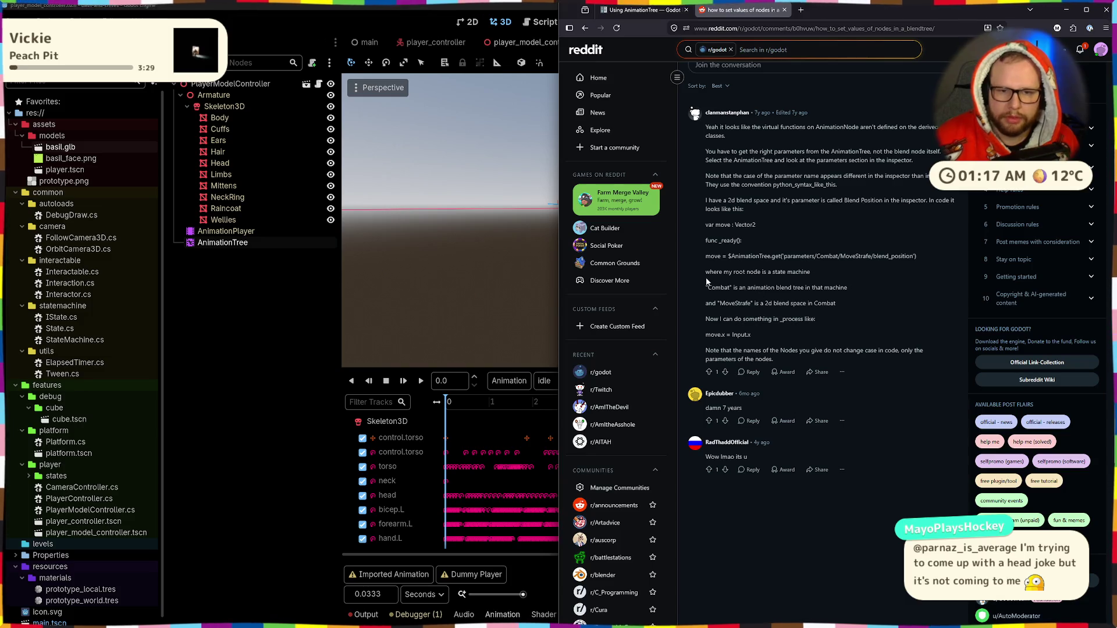
drag(707, 281, 812, 271)
click(808, 272)
click(801, 10)
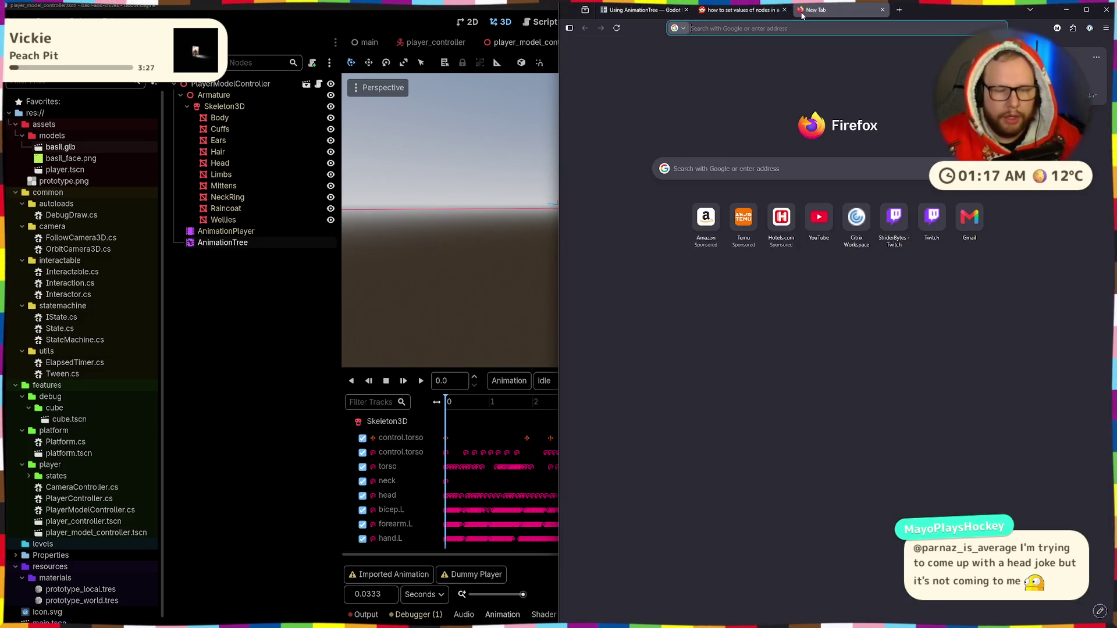
Search 'blend2' and read the Godot Docs 'Using AnimationTree' page.
text(blend2)
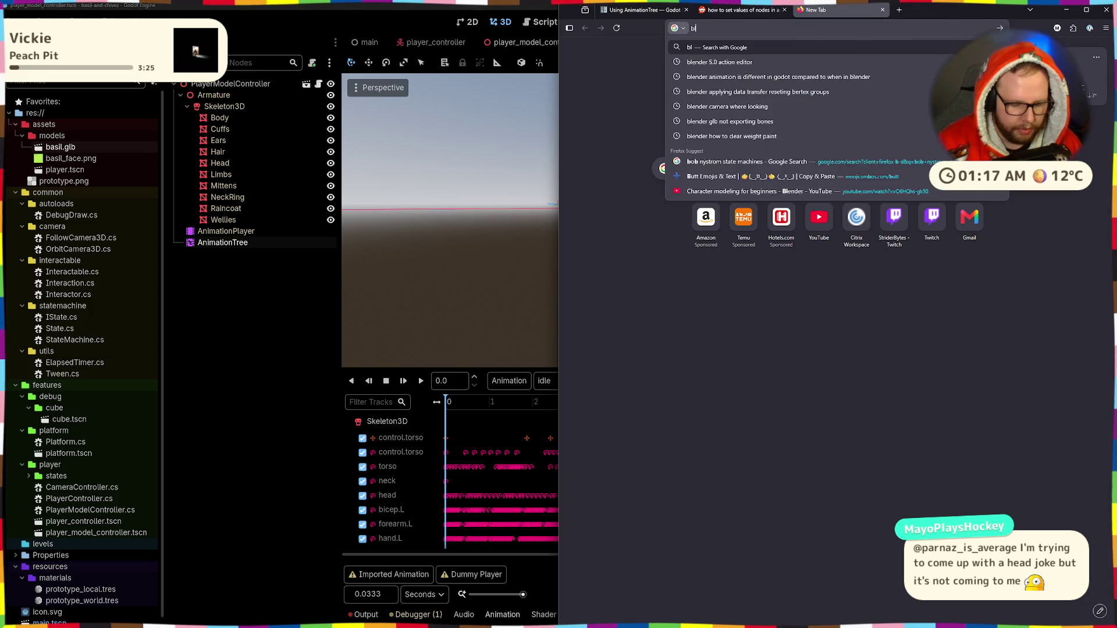
key(Return)
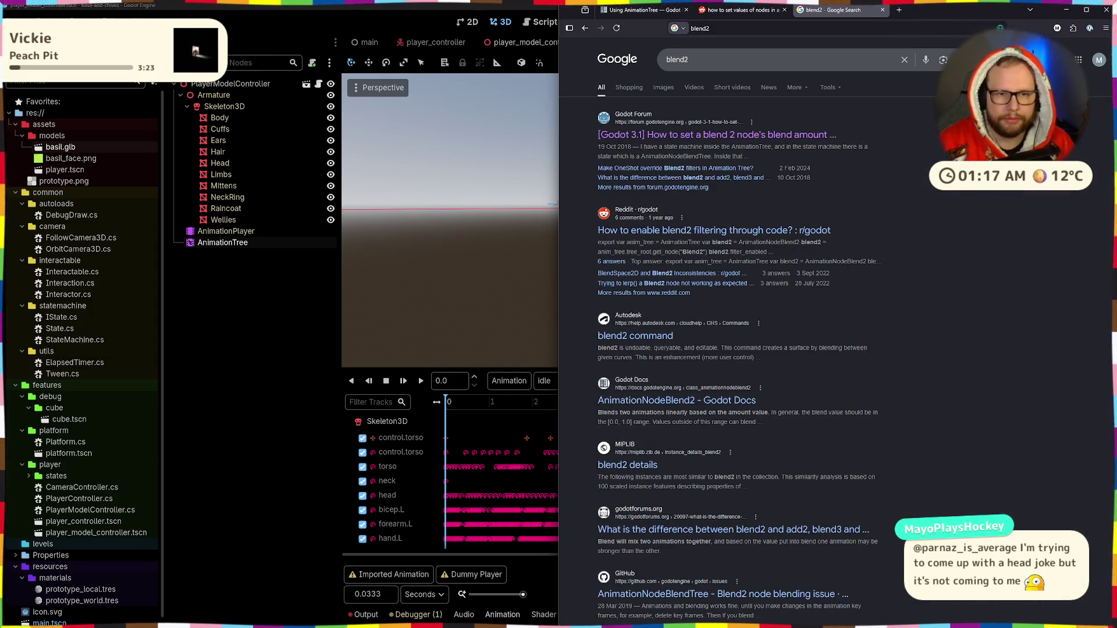
click(727, 401)
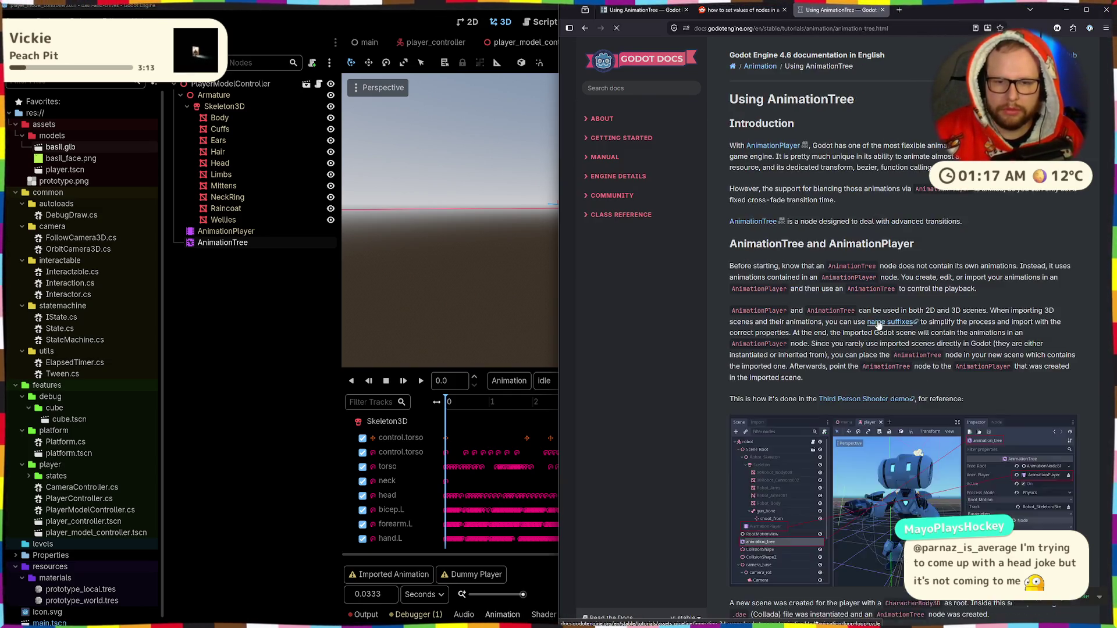
scroll(896, 291, down, 15)
scroll(882, 314, down, 10)
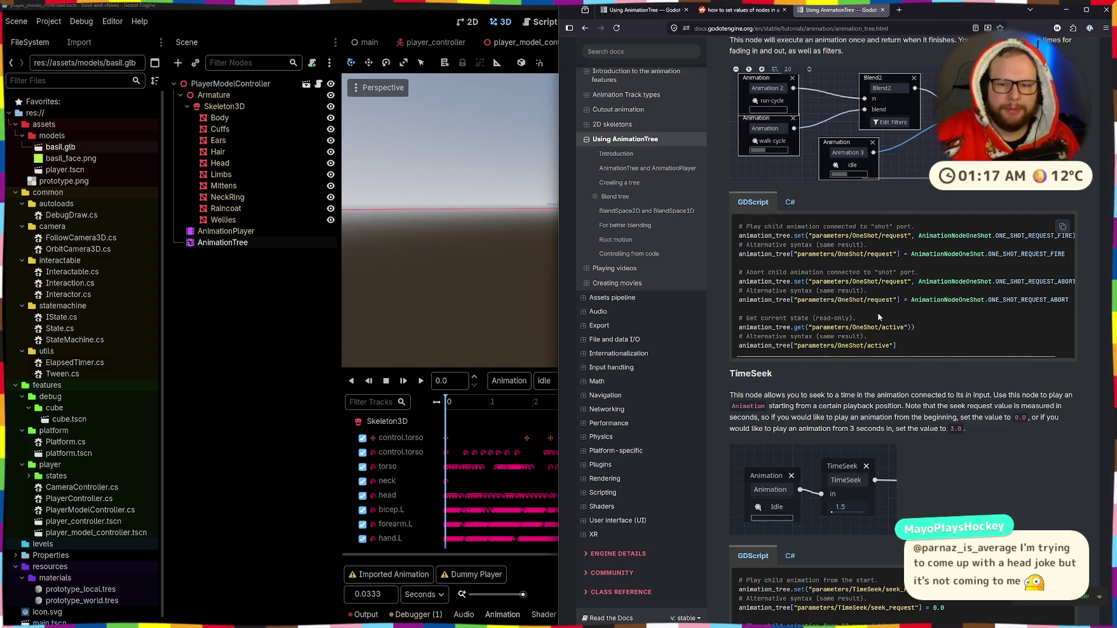
drag(917, 354, 928, 354)
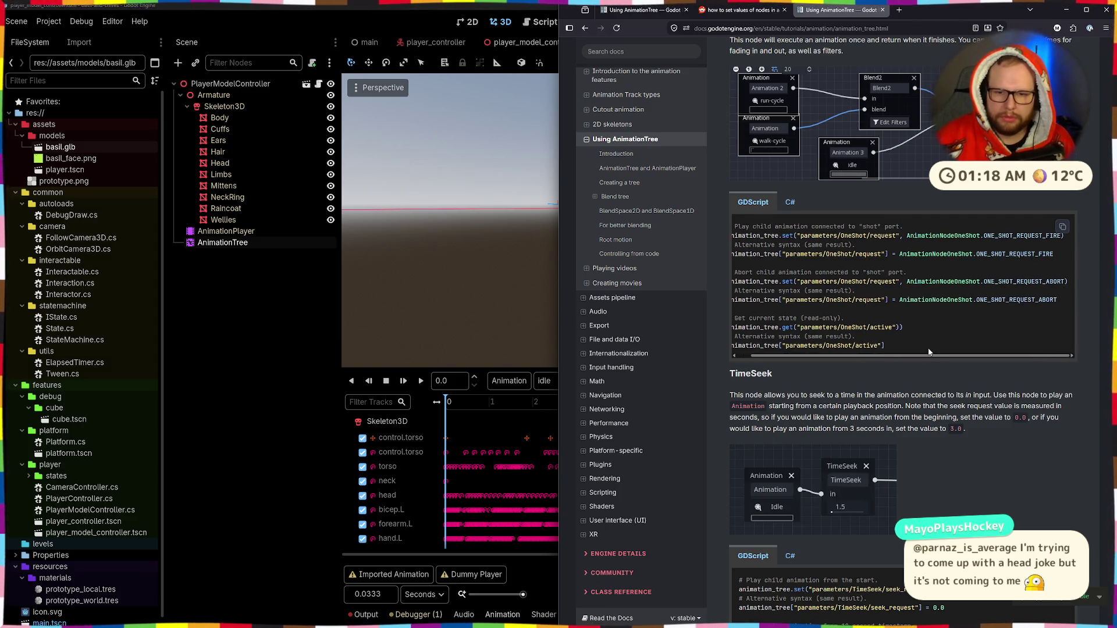
Compare the Reddit and AnimationTree docs tabs, then return to Godot's AnimationTree blend graph.
click(755, 12)
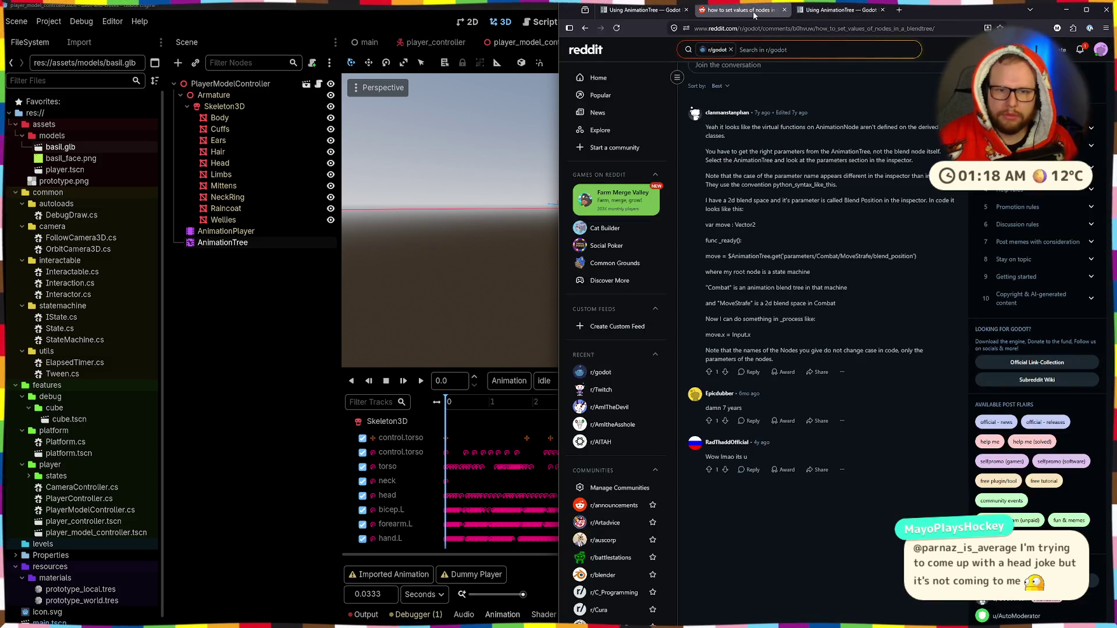
click(643, 10)
click(855, 10)
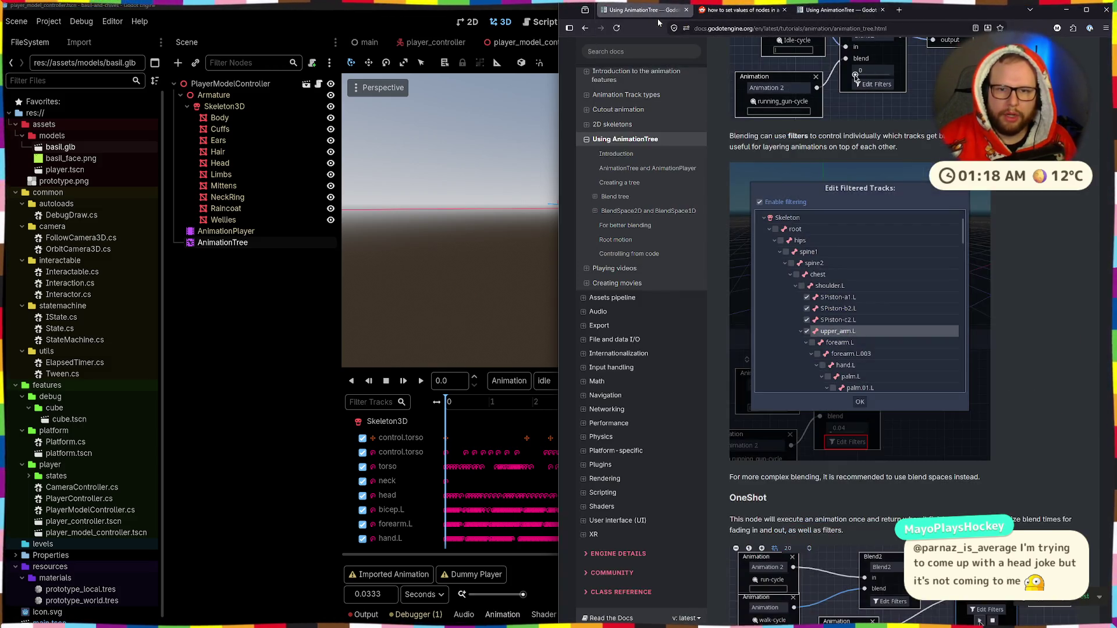
click(860, 9)
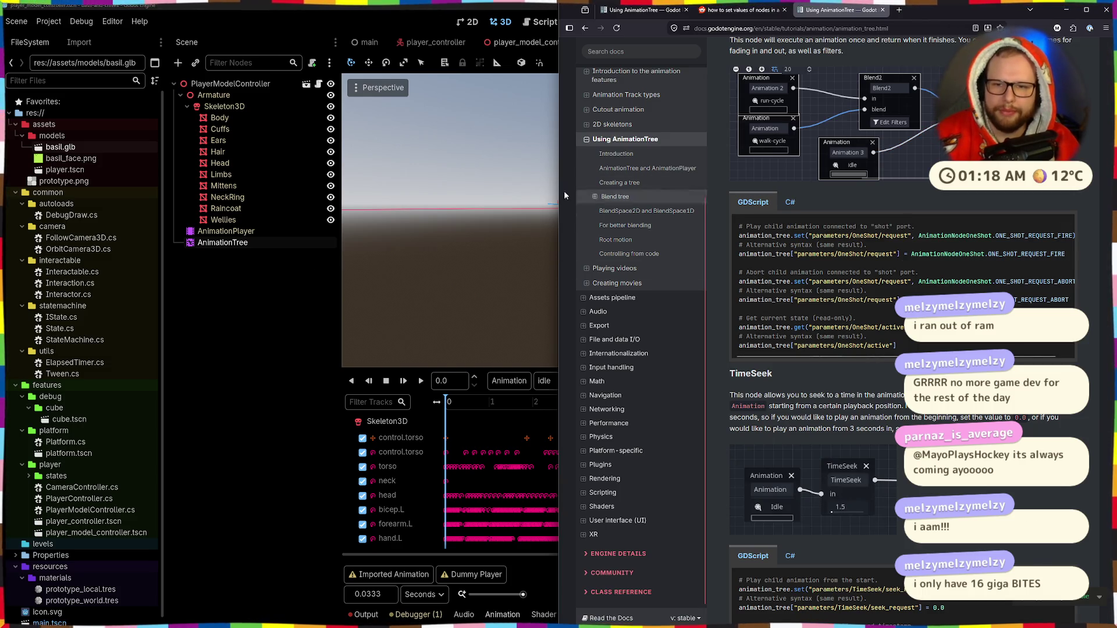
click(208, 259)
click(218, 243)
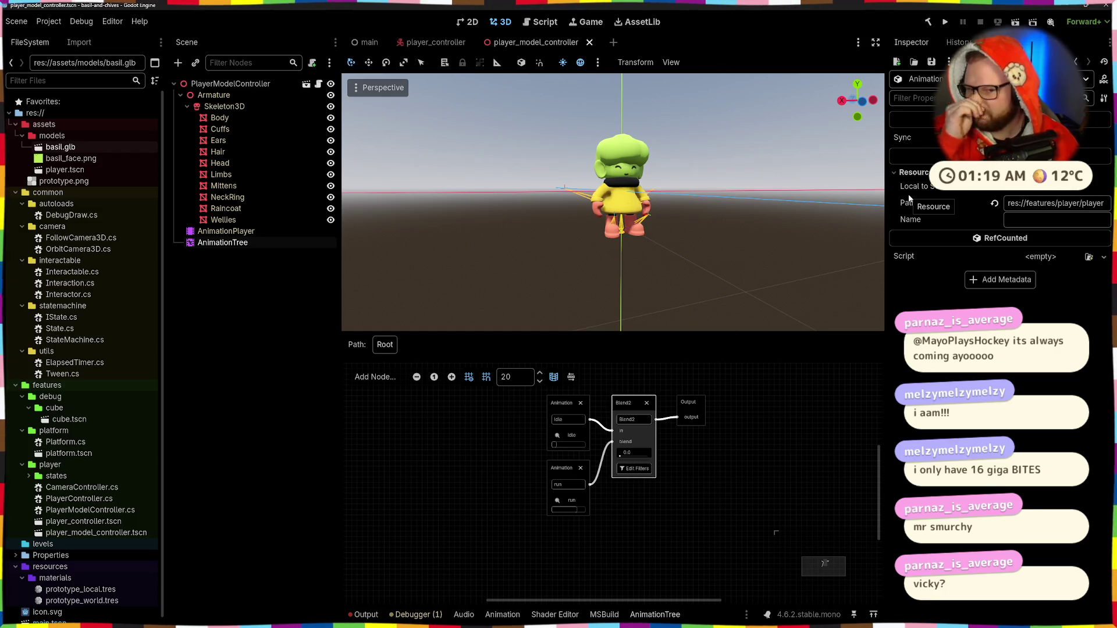
Inspect the idle, run and Blend2 nodes in the AnimationTree graph.
click(562, 404)
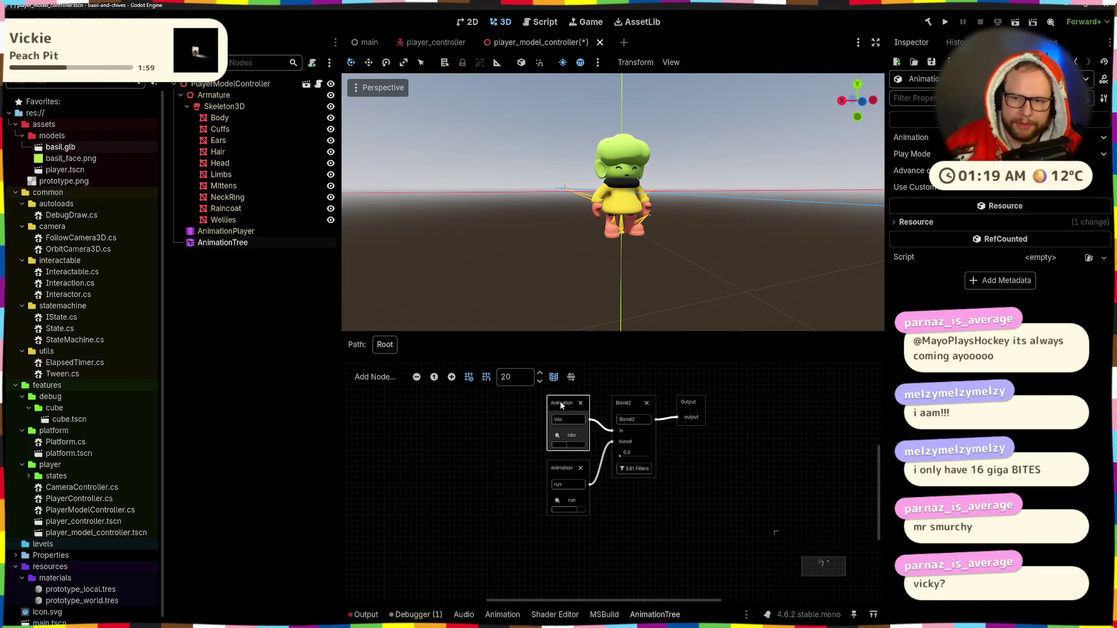
click(554, 477)
click(628, 412)
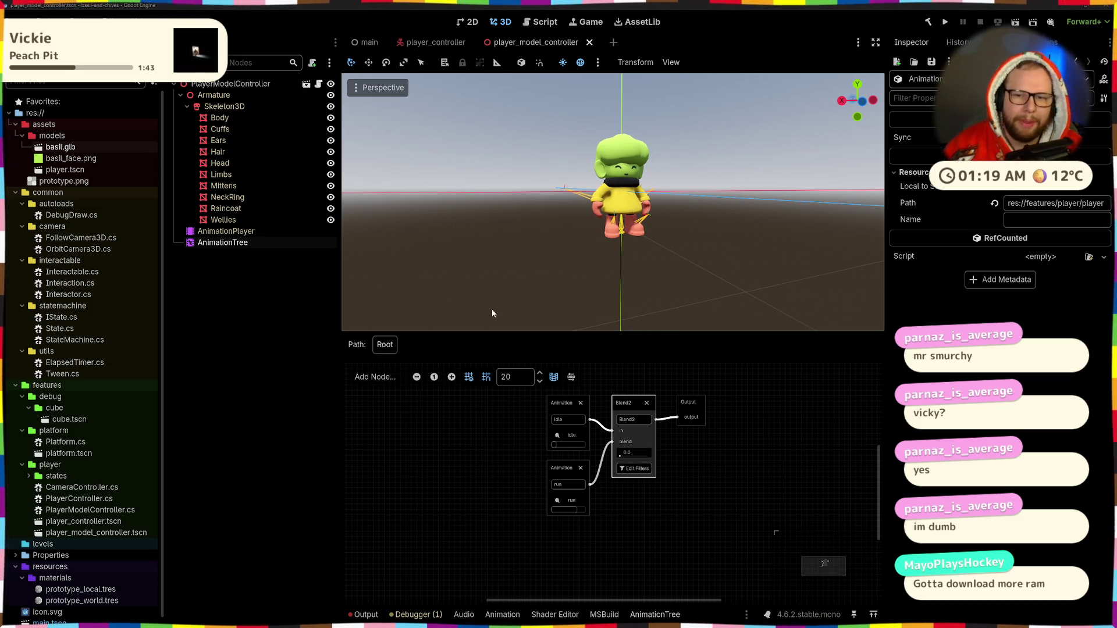
scroll(617, 424, up, 1)
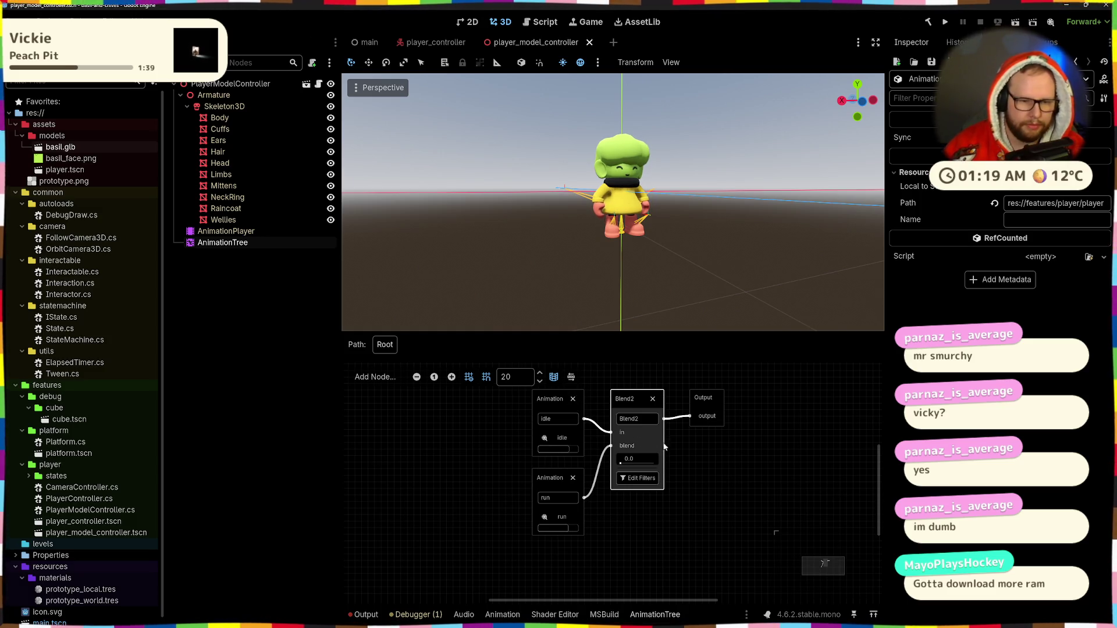
scroll(597, 430, up, 2)
mouse_move(586, 265)
mouse_down()
mouse_move(603, 292)
mouse_move(629, 294)
mouse_up()
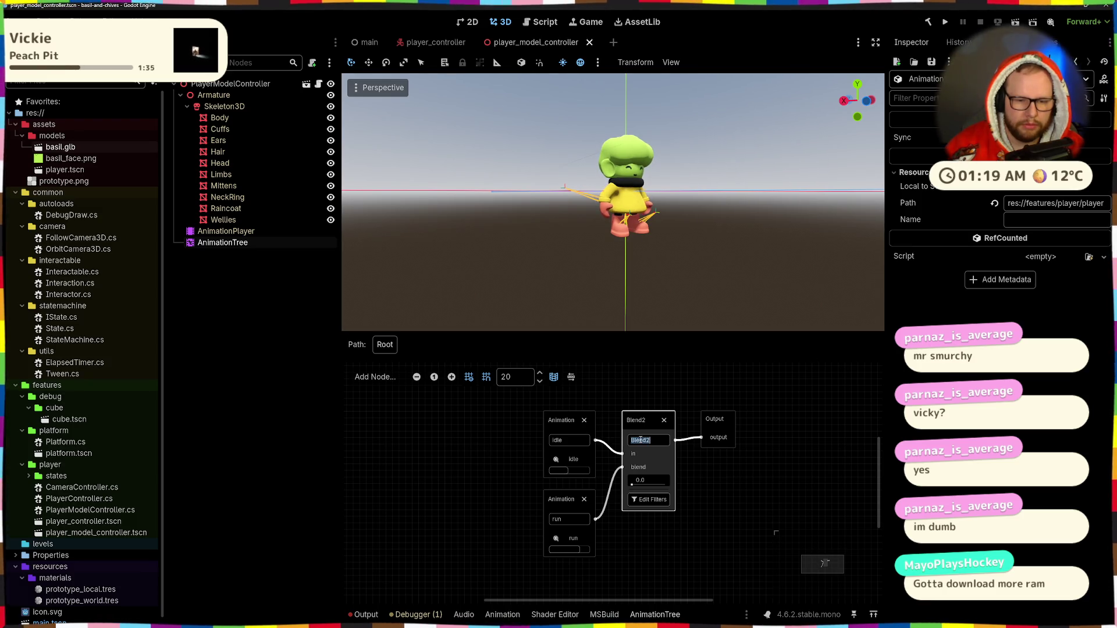
Rename the Blend2 node to 'movement' and nudge the Output node slightly left.
click(643, 440)
double_click(643, 441)
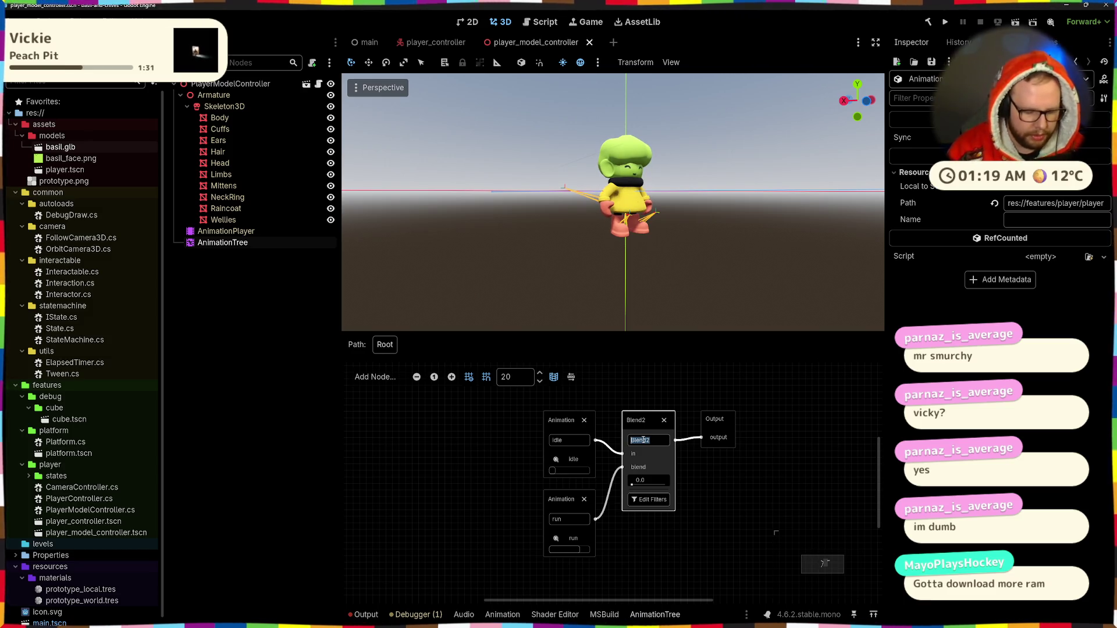
text(movement)
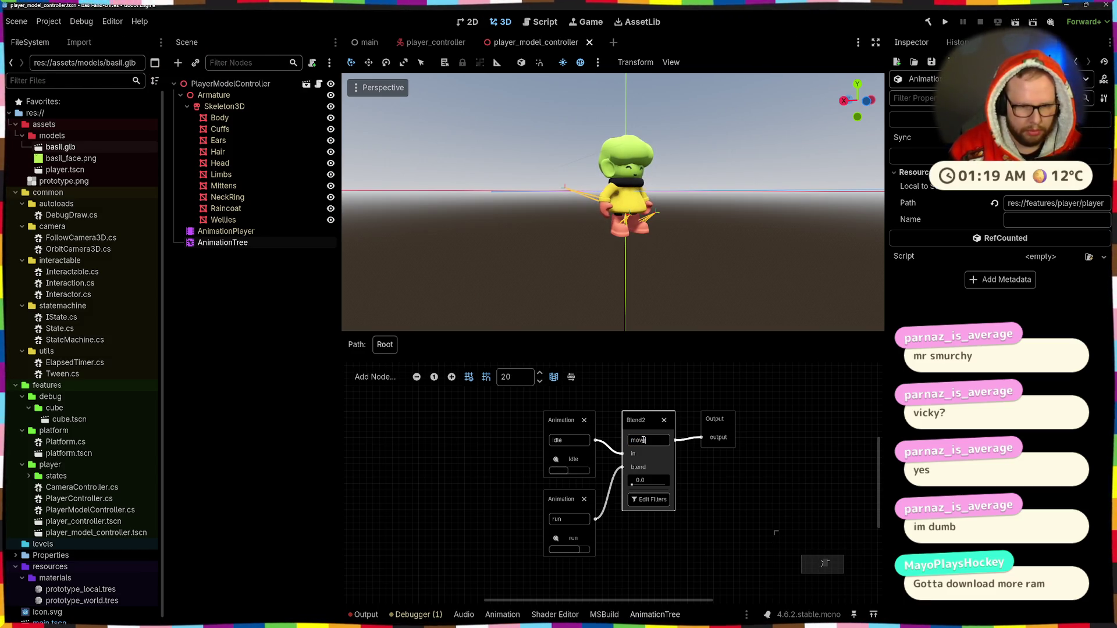
key(Return)
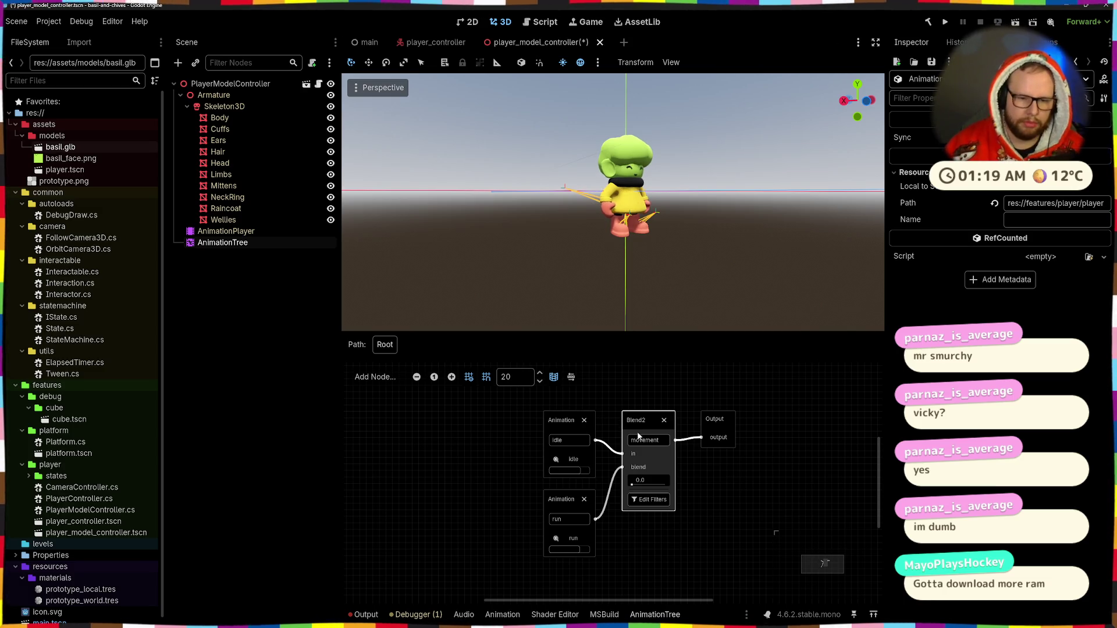
double_click(644, 440)
click(501, 472)
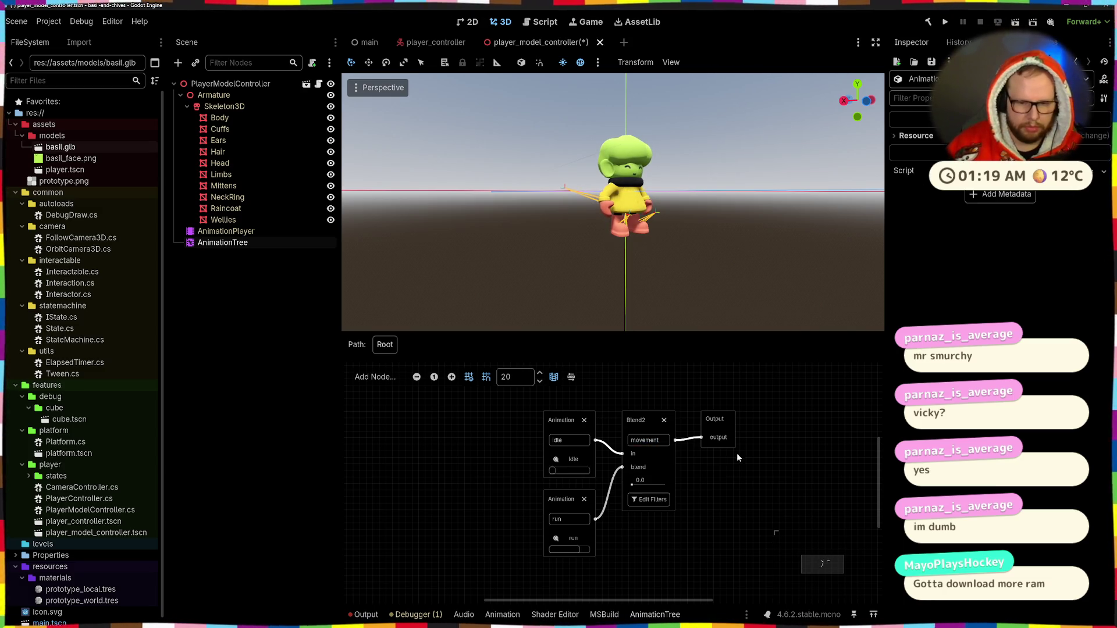
click(627, 416)
drag(716, 420, 709, 420)
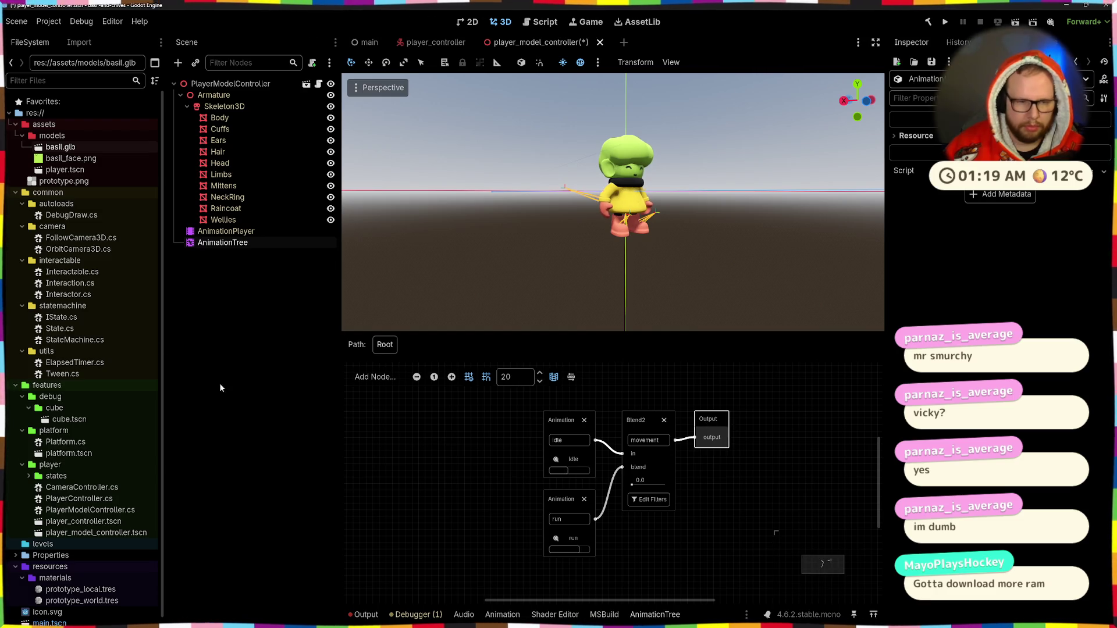
click(230, 83)
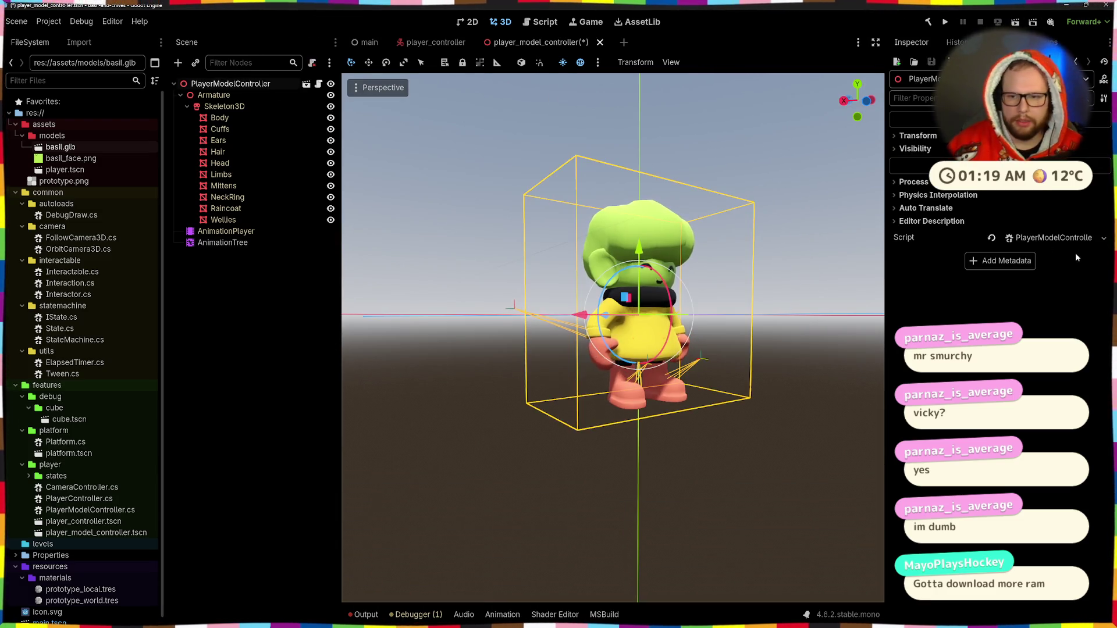
Browse PlayerModelController.cs, park the cursor below the tween field, and switch to Godot.
click(319, 84)
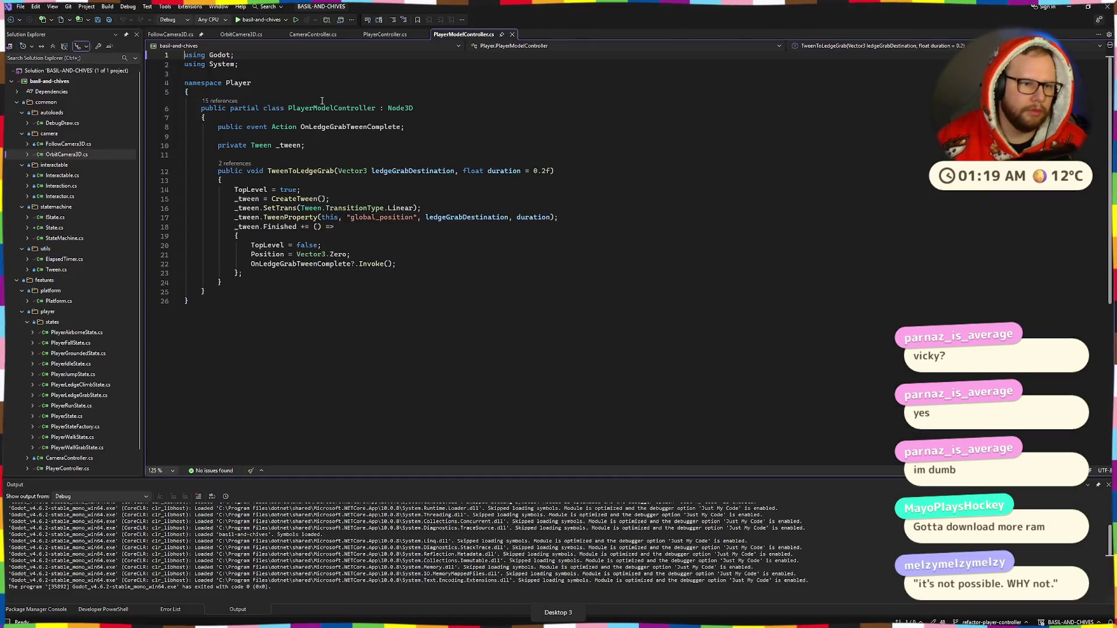
drag(192, 301, 192, 72)
click(332, 108)
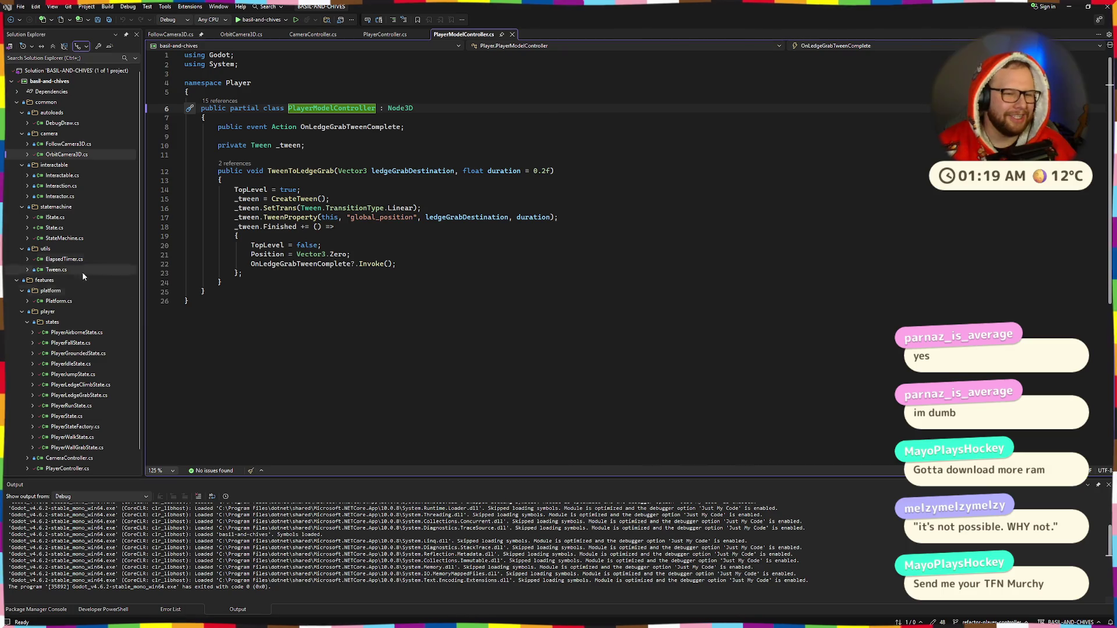
click(352, 171)
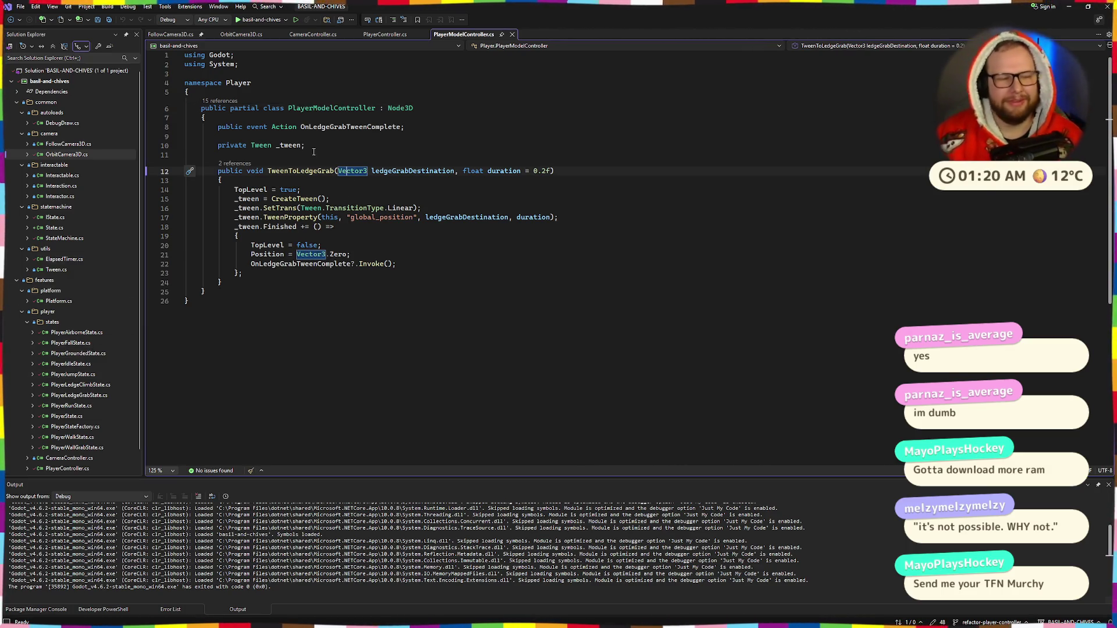
click(391, 136)
key(ctrl+super+Right)
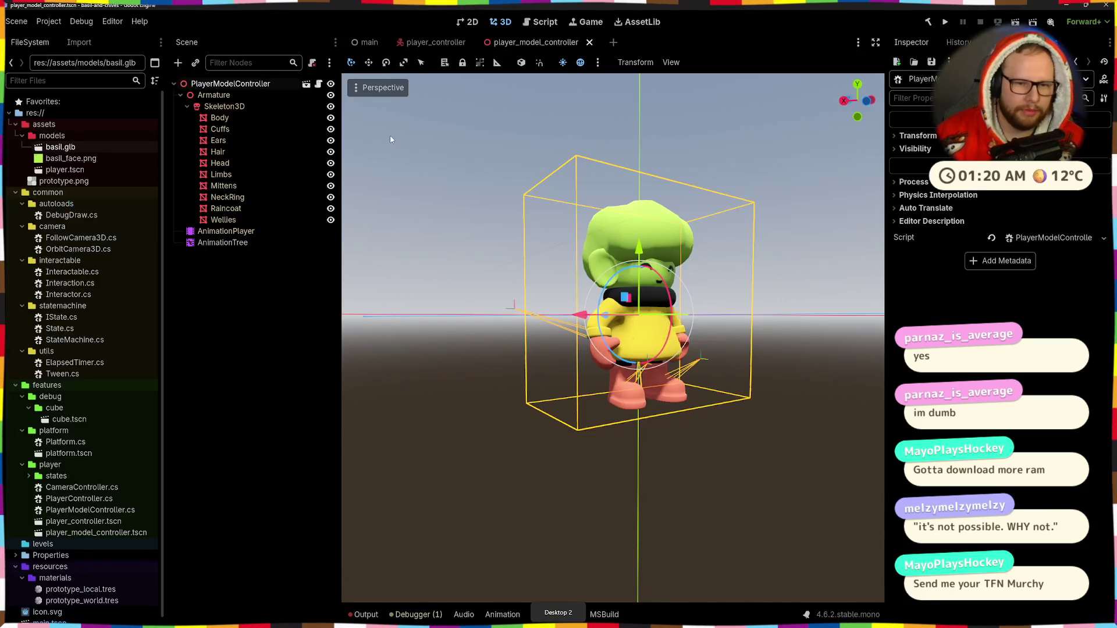
Show the AnimationTree graph and nudge the movement Blend2 and Output nodes apart.
click(223, 243)
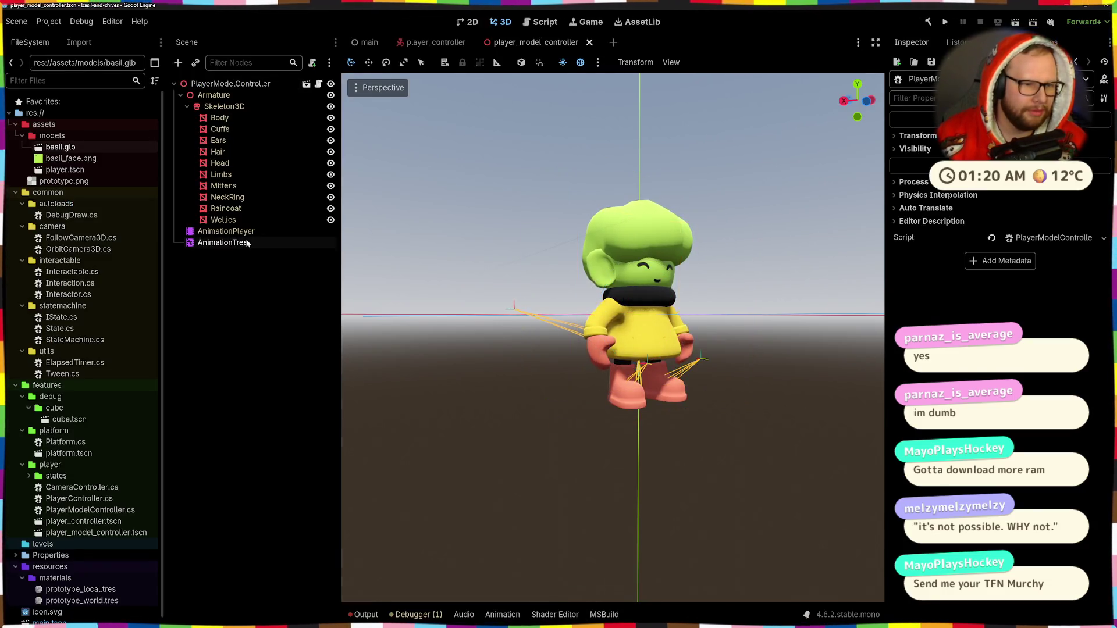
click(665, 615)
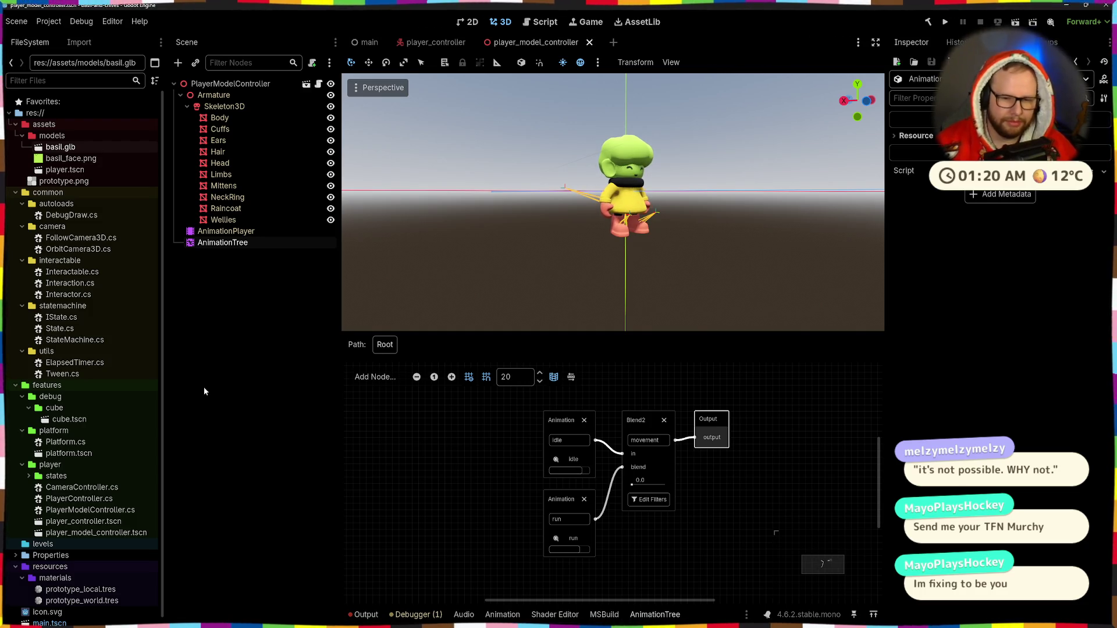
drag(644, 420, 644, 420)
click(717, 417)
drag(717, 417, 724, 417)
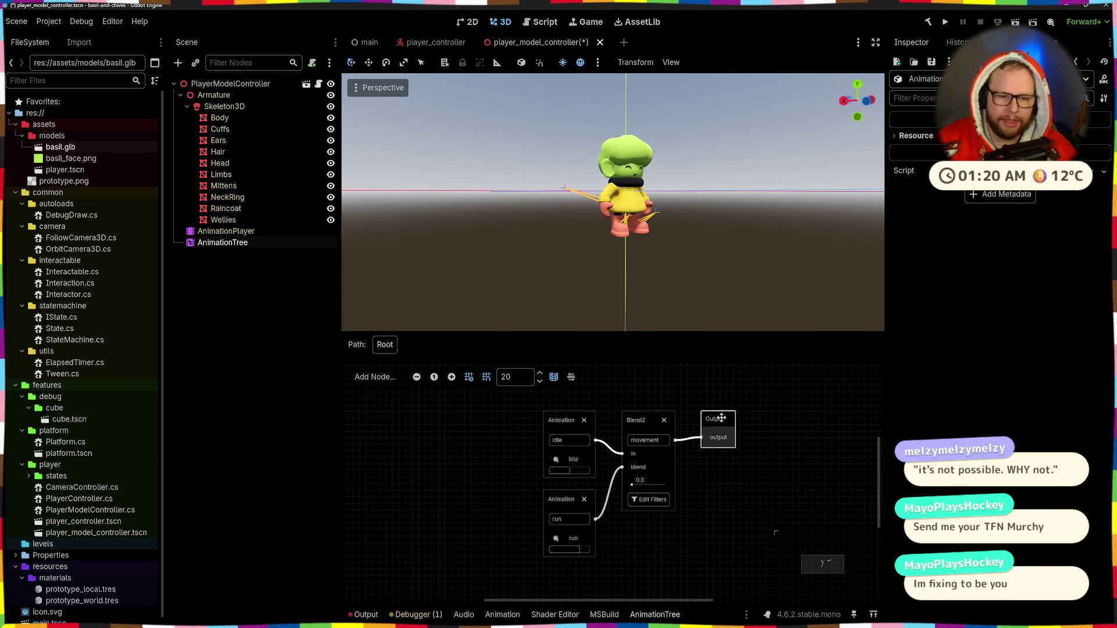
click(727, 401)
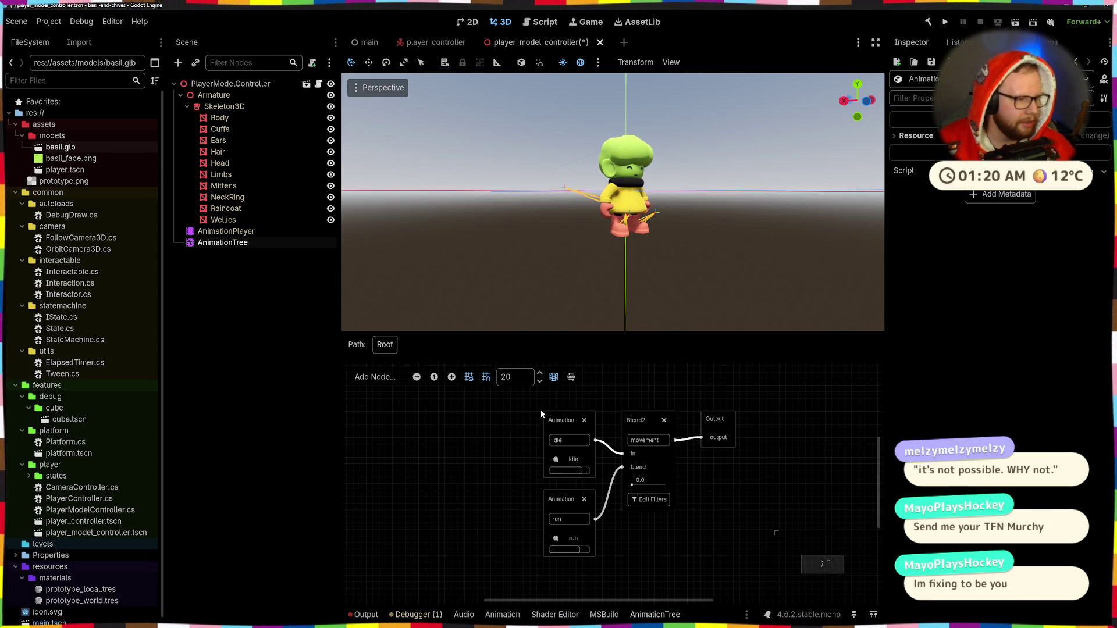
mouse_move(535, 411)
mouse_down()
mouse_move(781, 523)
mouse_move(682, 522)
mouse_move(517, 417)
mouse_move(743, 516)
mouse_up()
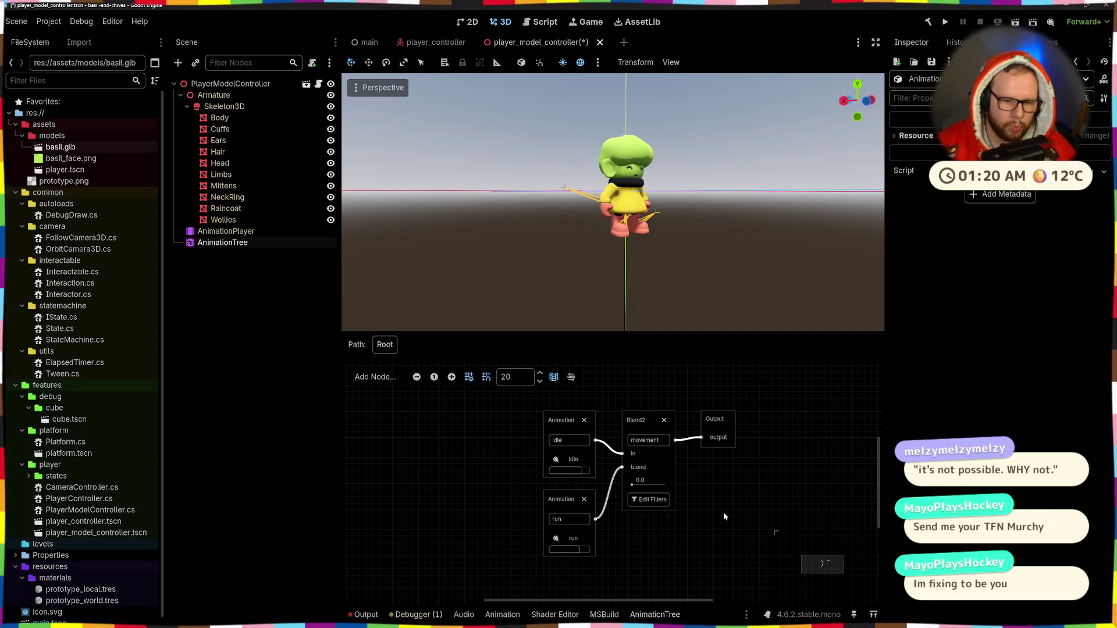
Back in Visual Studio, add blank lines at the top of the PlayerModelController class.
key(ctrl+super+Right)
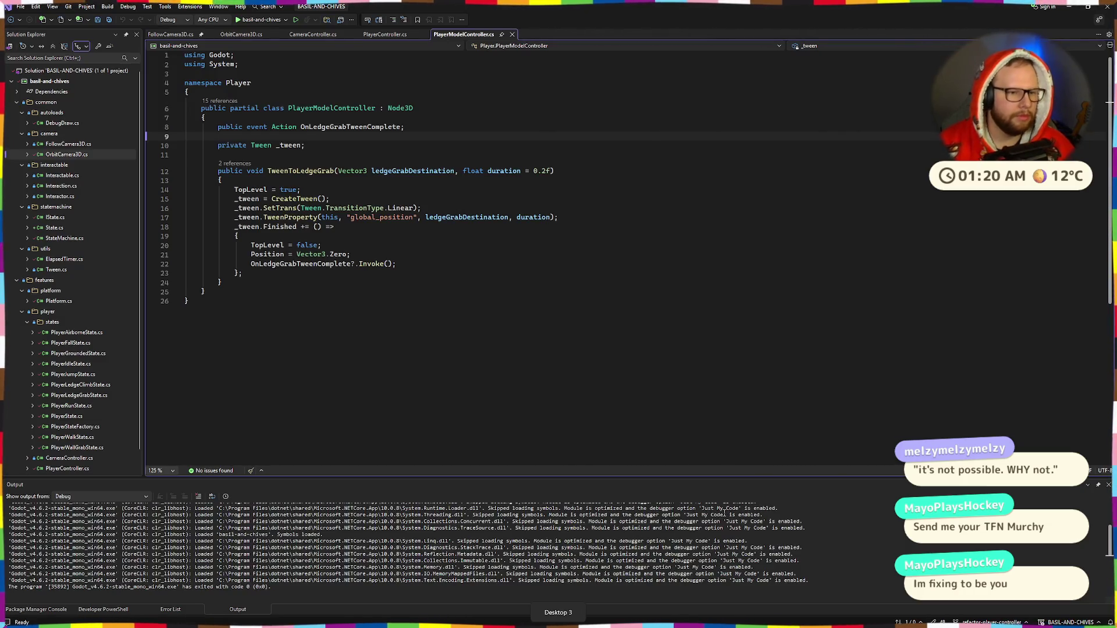
click(456, 165)
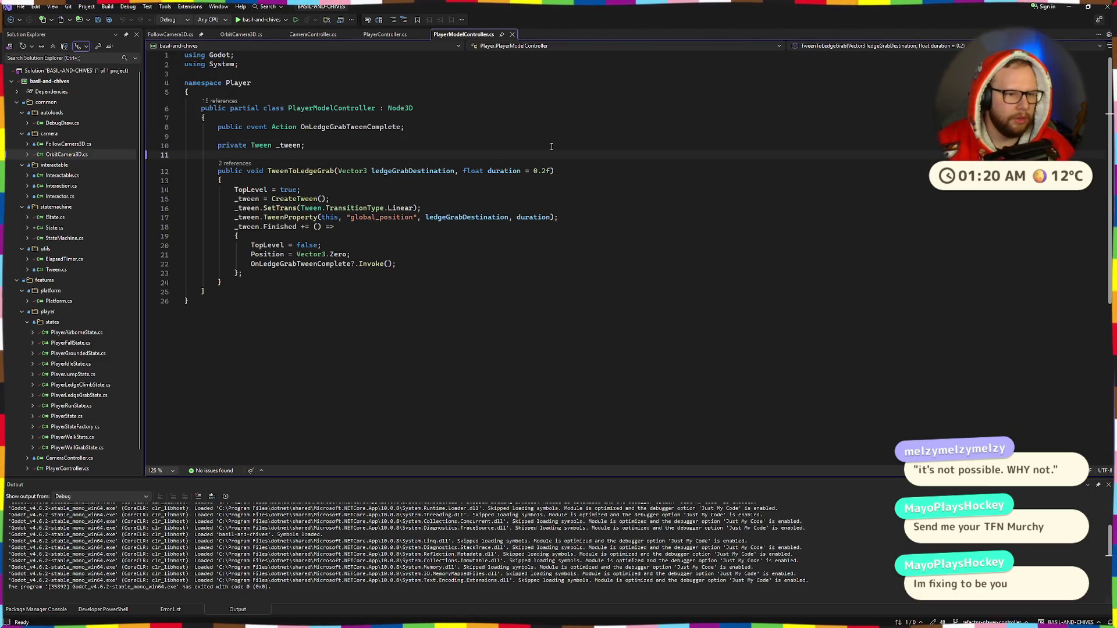
key(Return)
key(Return)
key(Up)
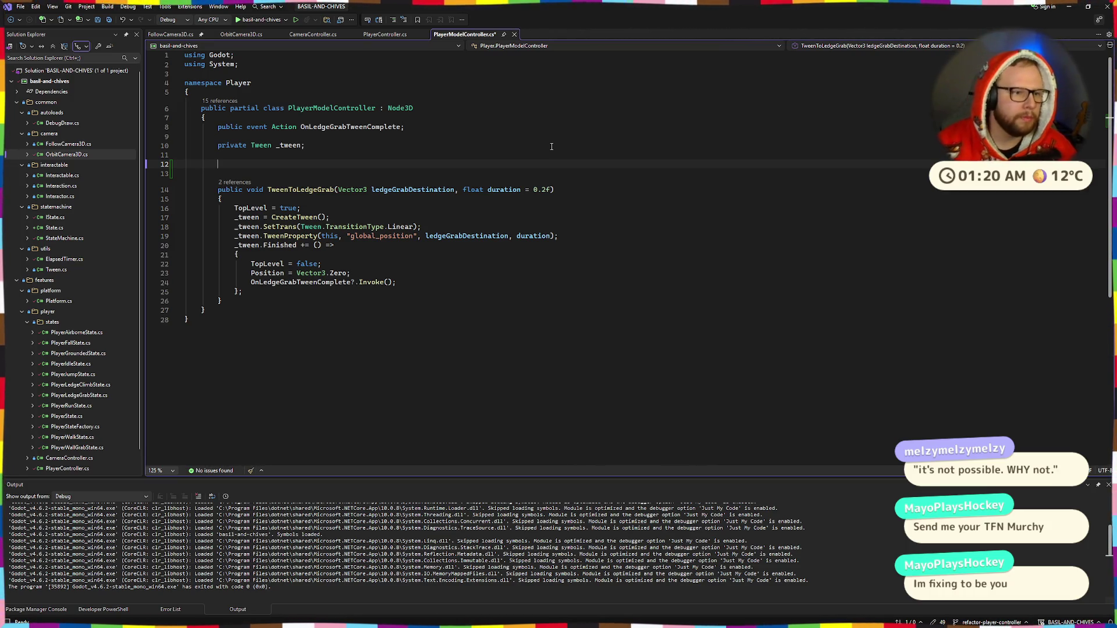
key(Up)
key(Up)
key(Up)
key(Return)
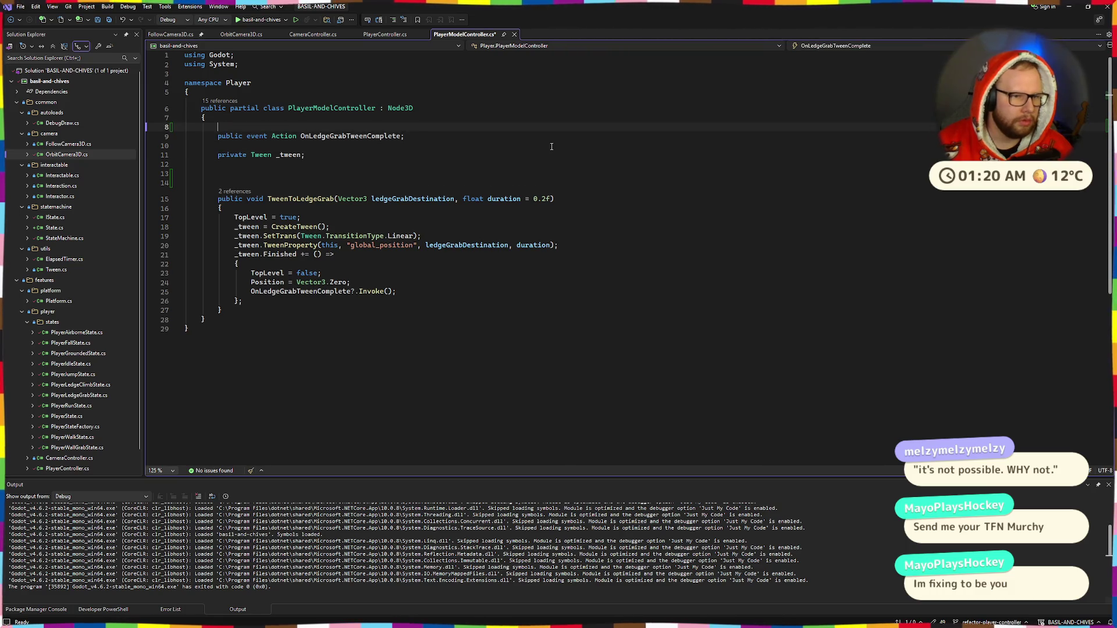
key(Return)
key(Up)
Type the [Export] attribute, rejecting the unwanted JSExport completion.
text([Exp)
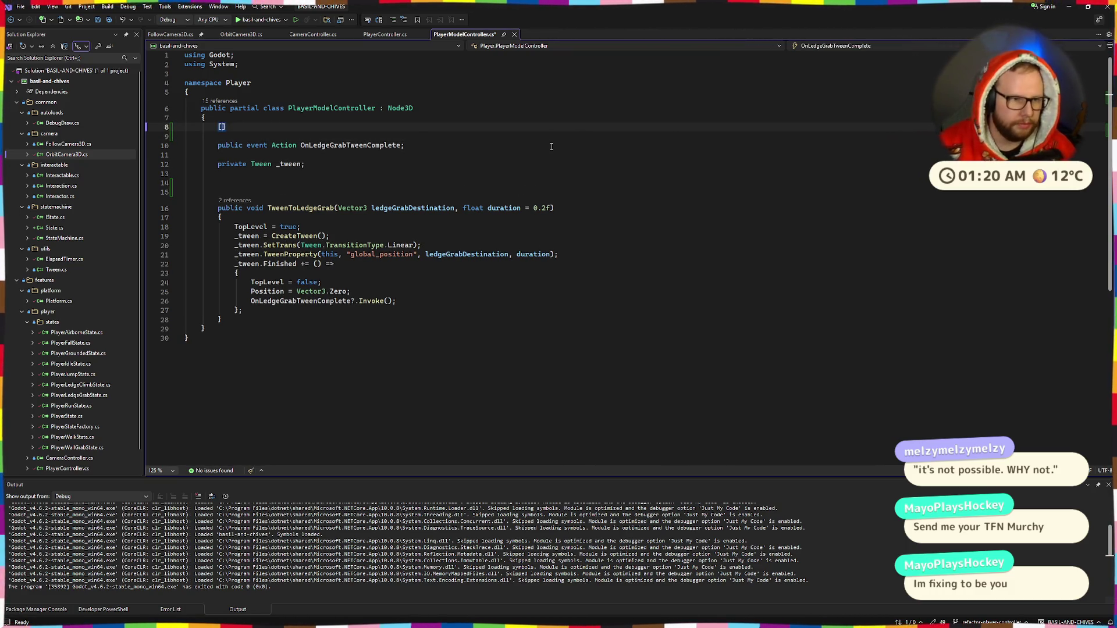
key(Down)
key(Down)
key(Down)
key(Tab)
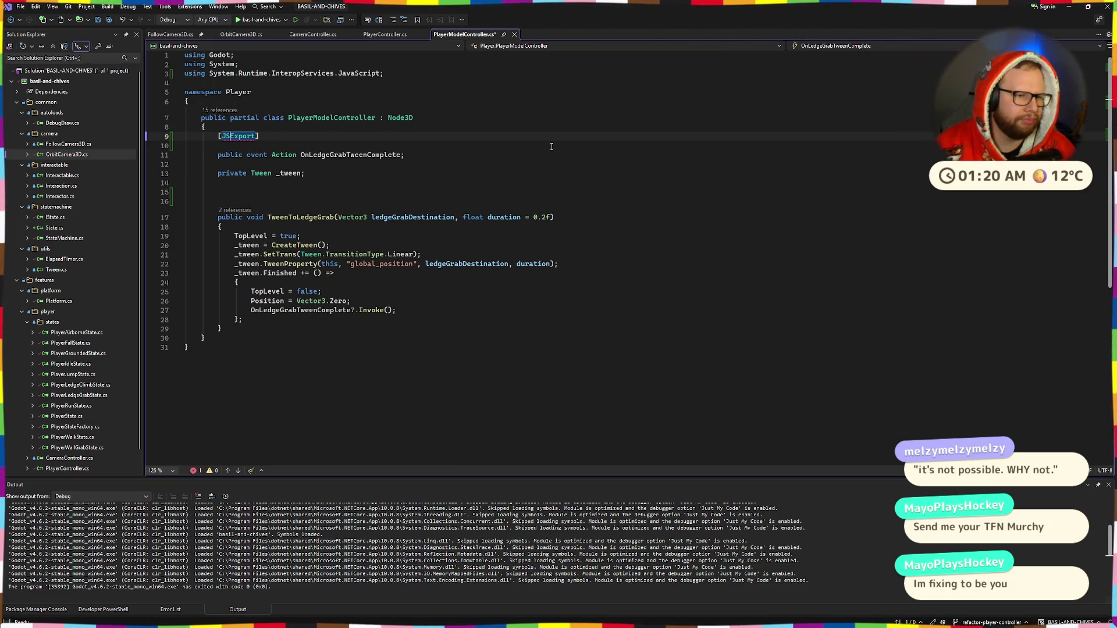
text(Export)
key(ctrl+BackSpace)
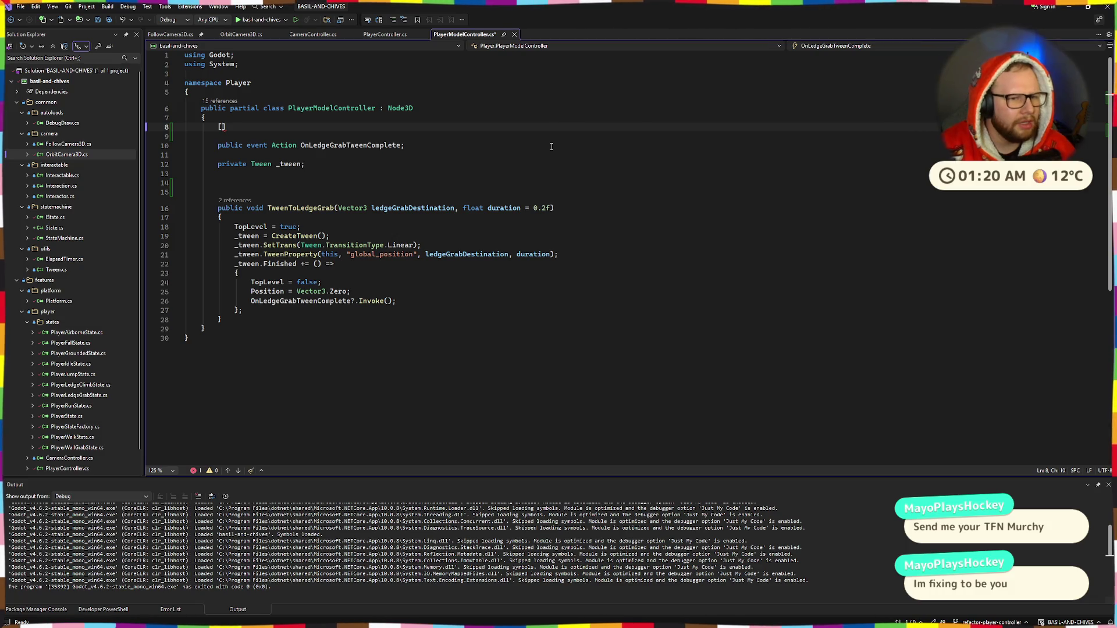
text(Exp)
key(Tab)
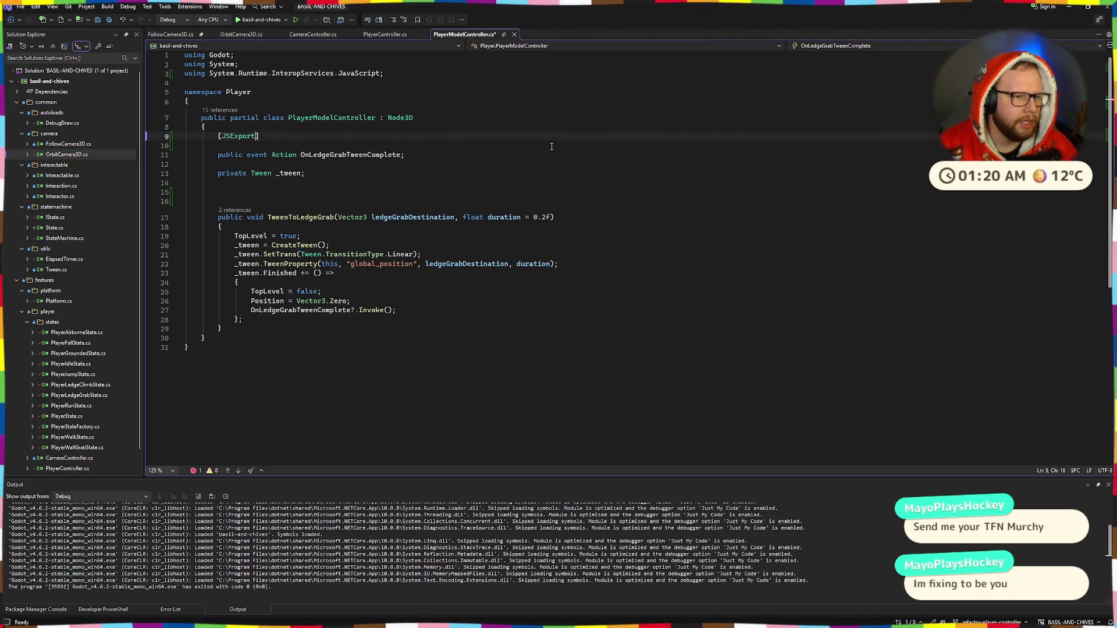
key(ctrl+z)
key(BackSpace)
key(BackSpace)
key(BackSpace)
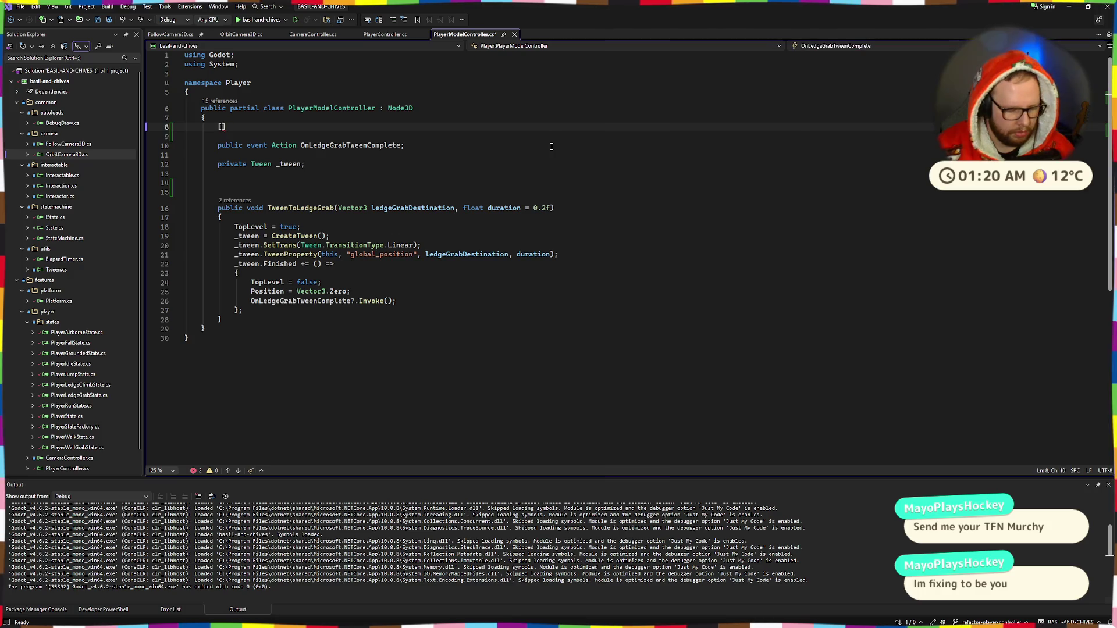
text(export)
key(ctrl+BackSpace)
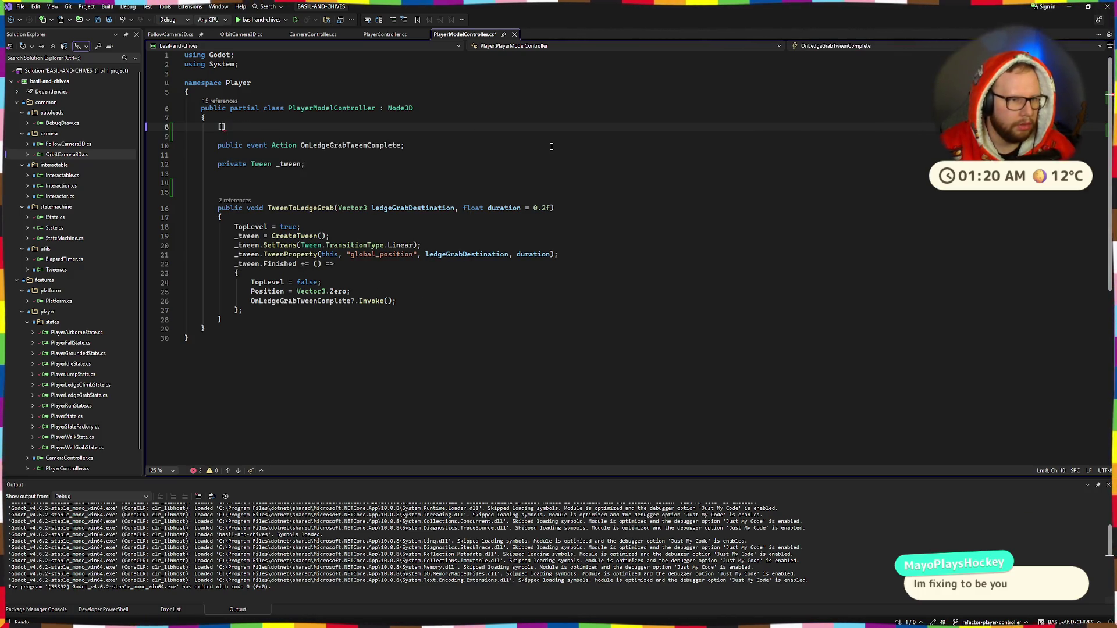
text(Export)
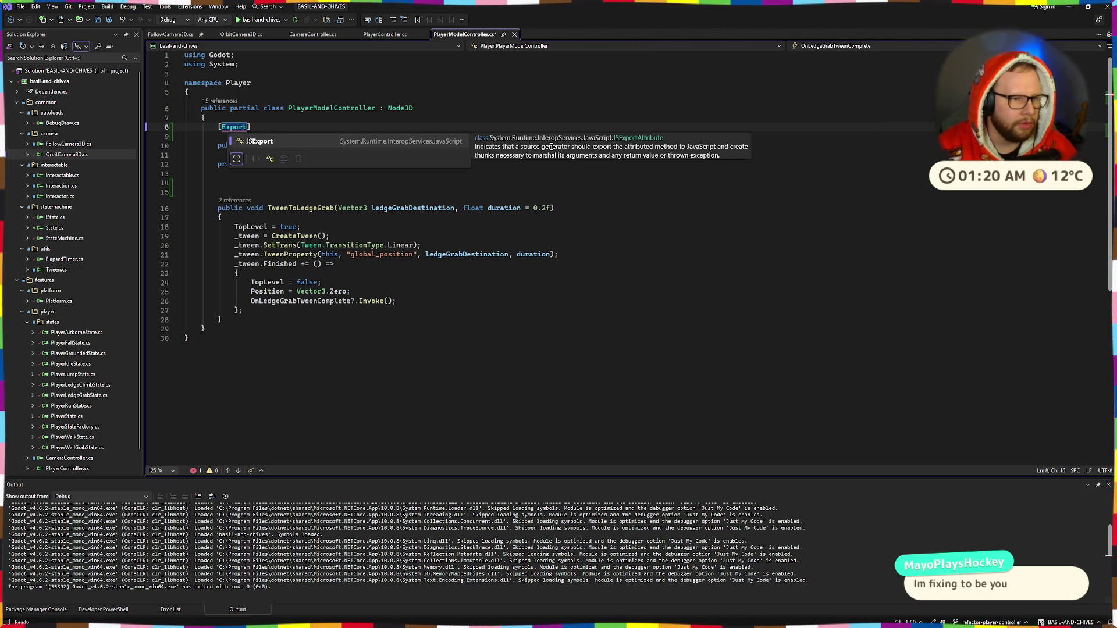
key(Escape)
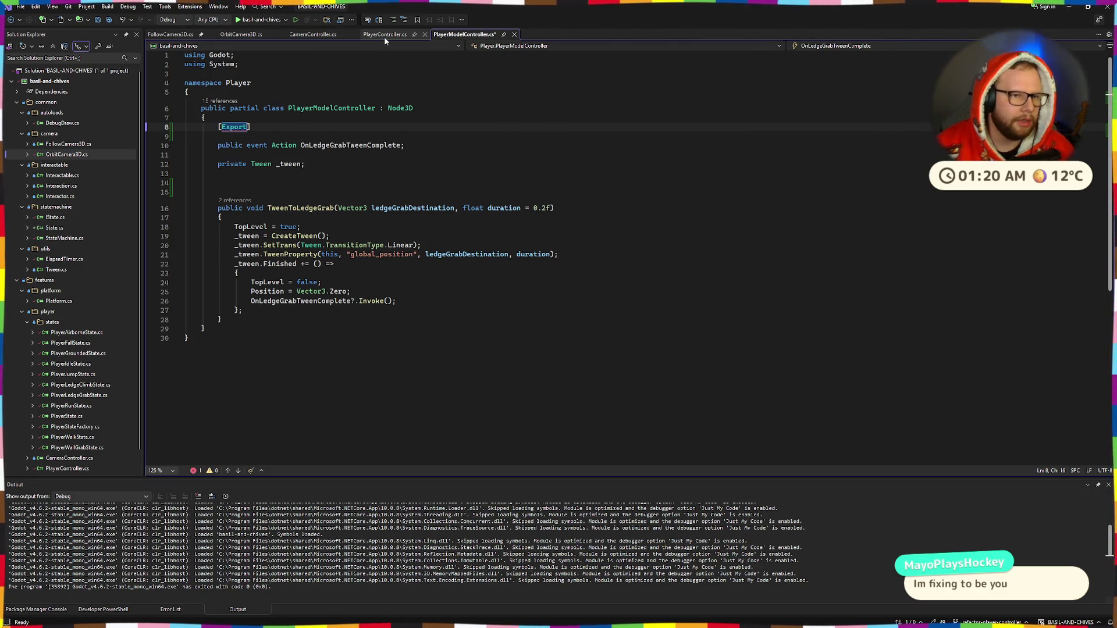
Check the Export attribute on Gravity in PlayerController.cs, then return to PlayerModelController.cs.
click(384, 36)
scroll(336, 145, up, 15)
scroll(336, 146, up, 10)
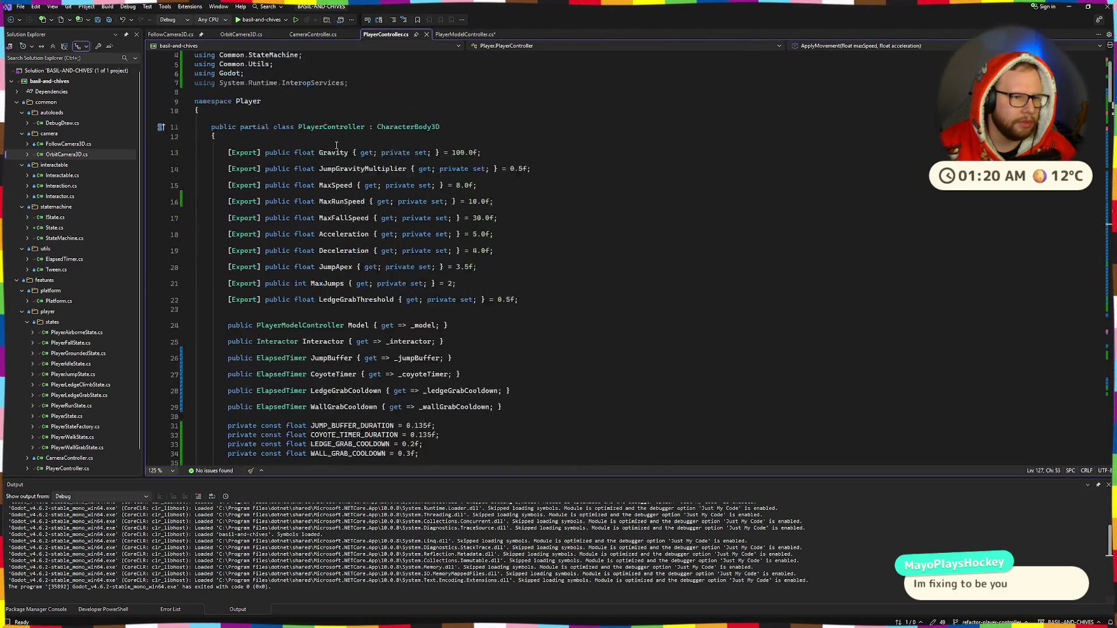
click(228, 181)
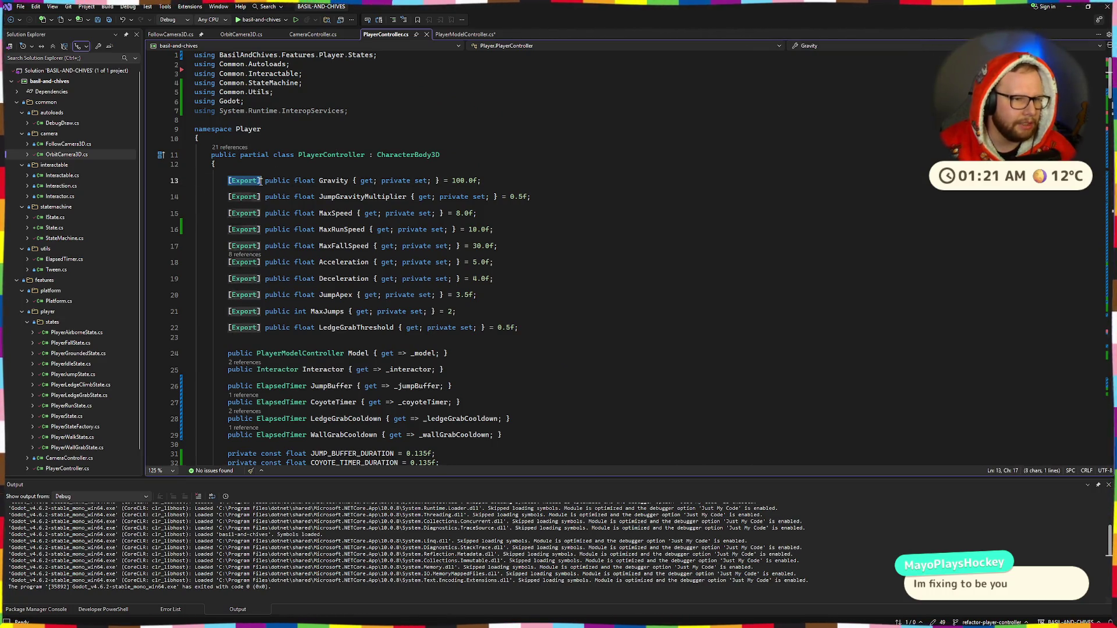
key(ctrl+Tab)
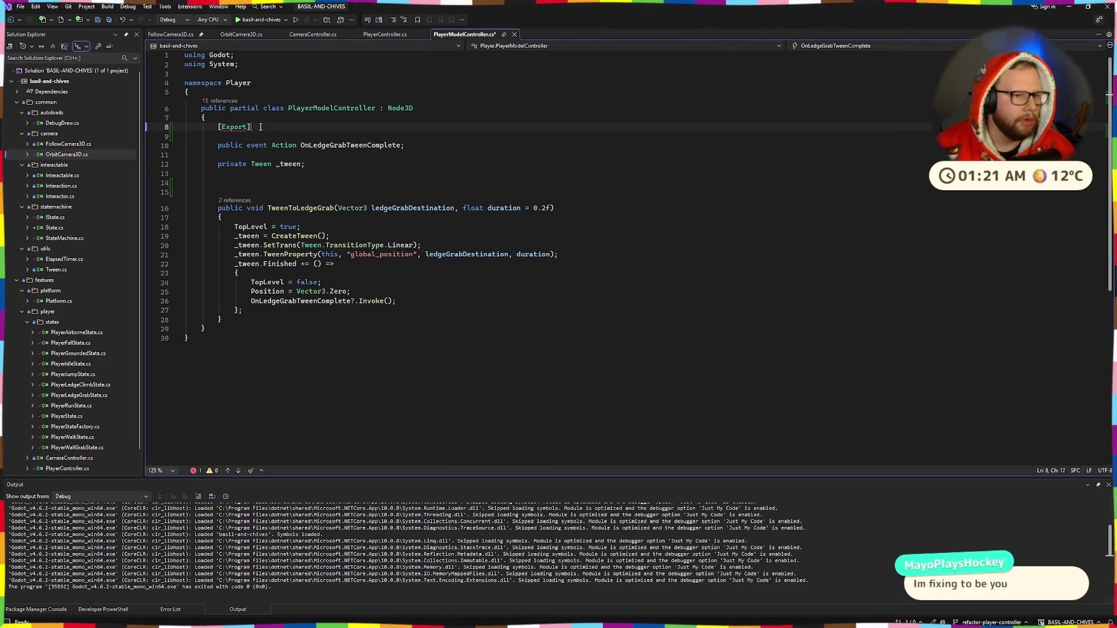
Add 'private' after [Export], keeping the declaration on line 8.
key(Down)
key(Down)
key(Home)
key(Home)
key(Up)
key(Up)
key(End)
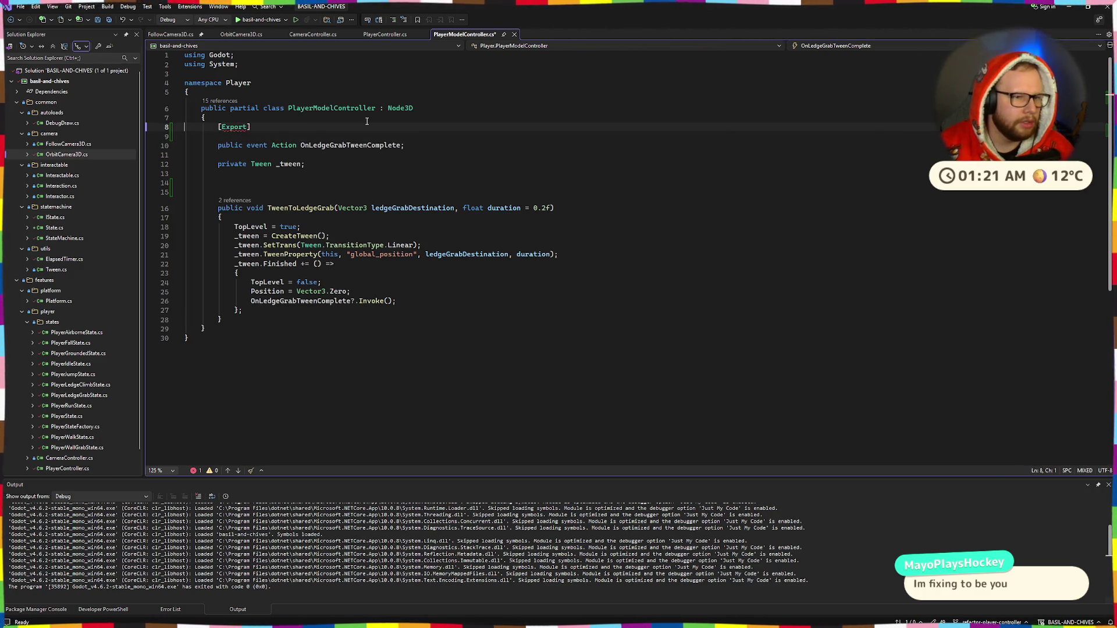
text( private)
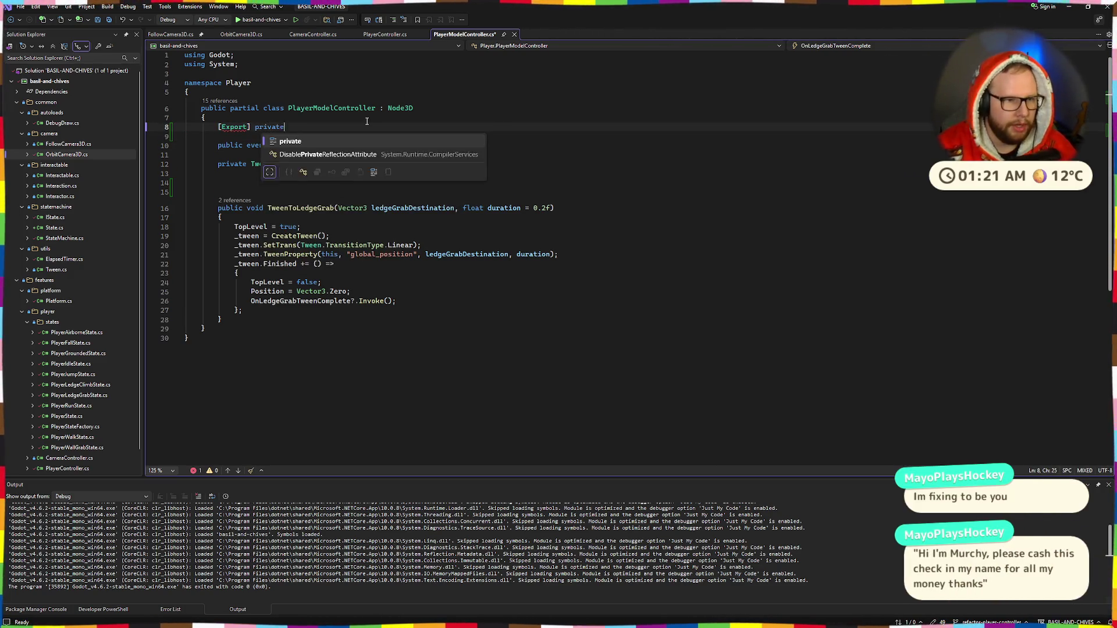
key(alt+Down)
key(alt+Up)
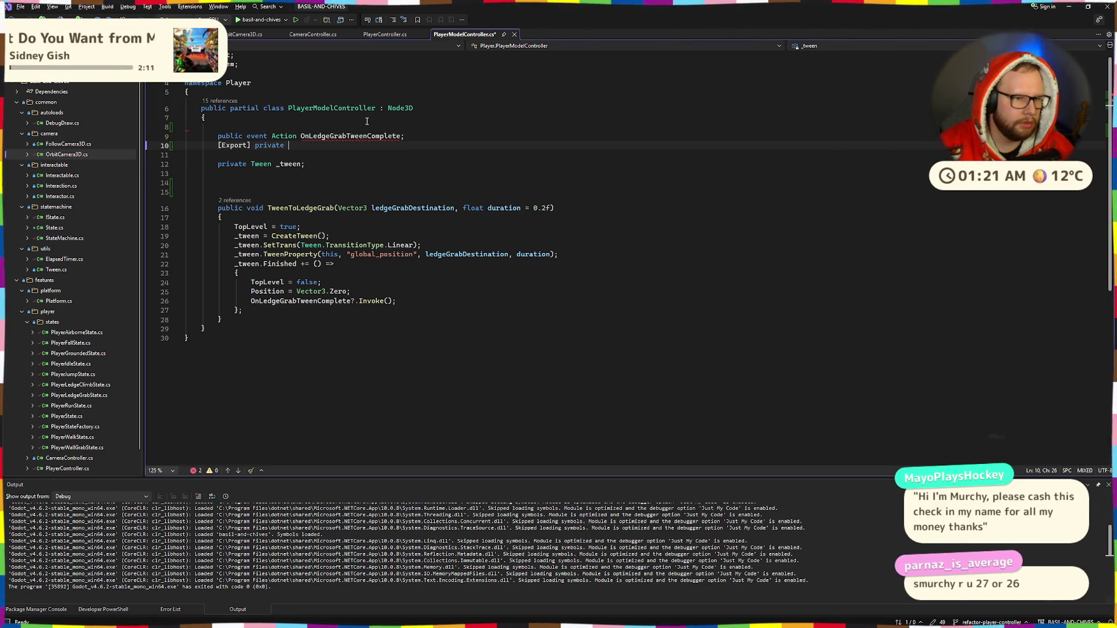
key(Down)
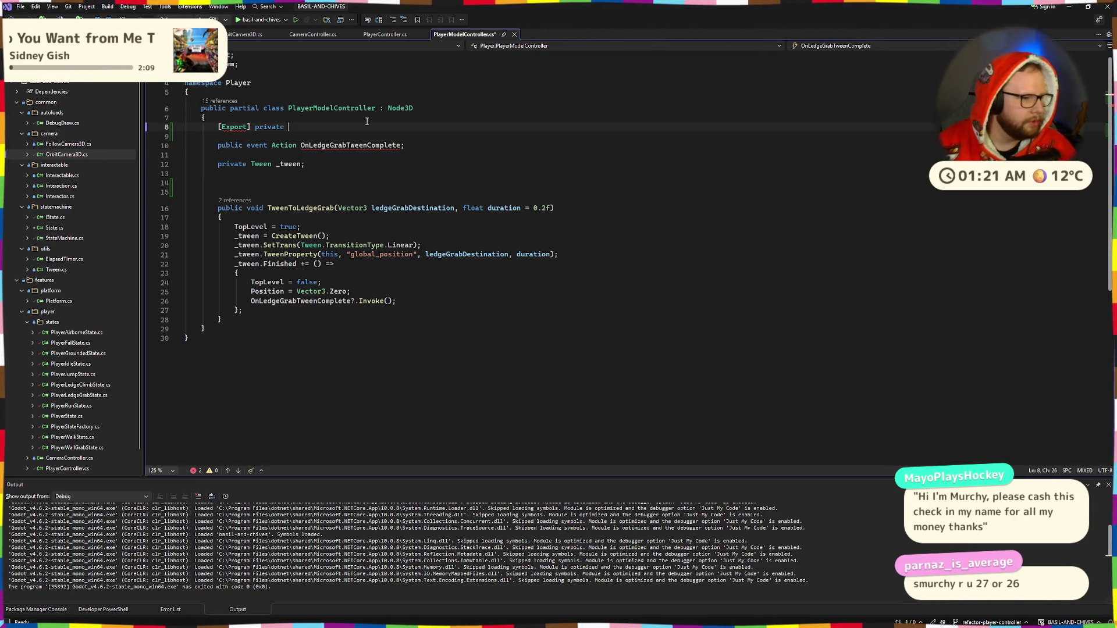
key(Up)
key(End)
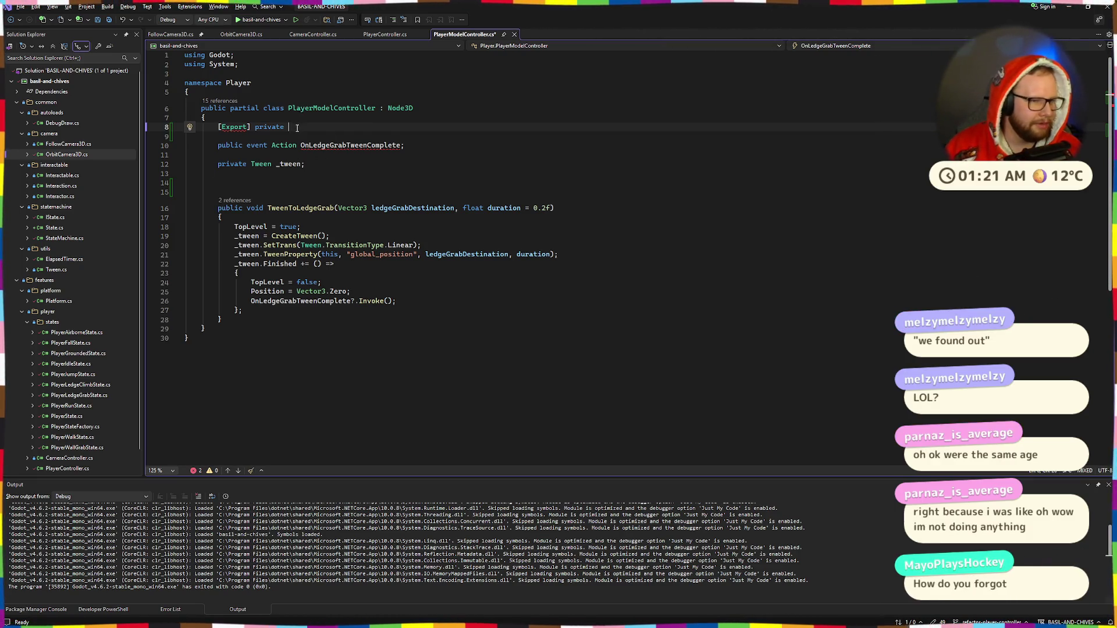
key(BackSpace)
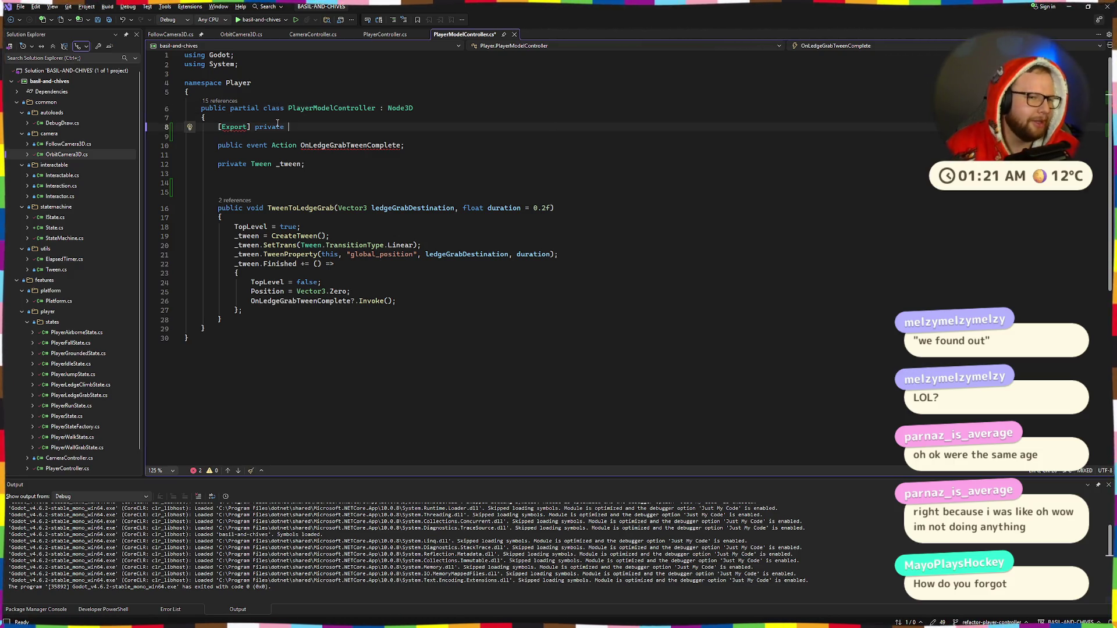
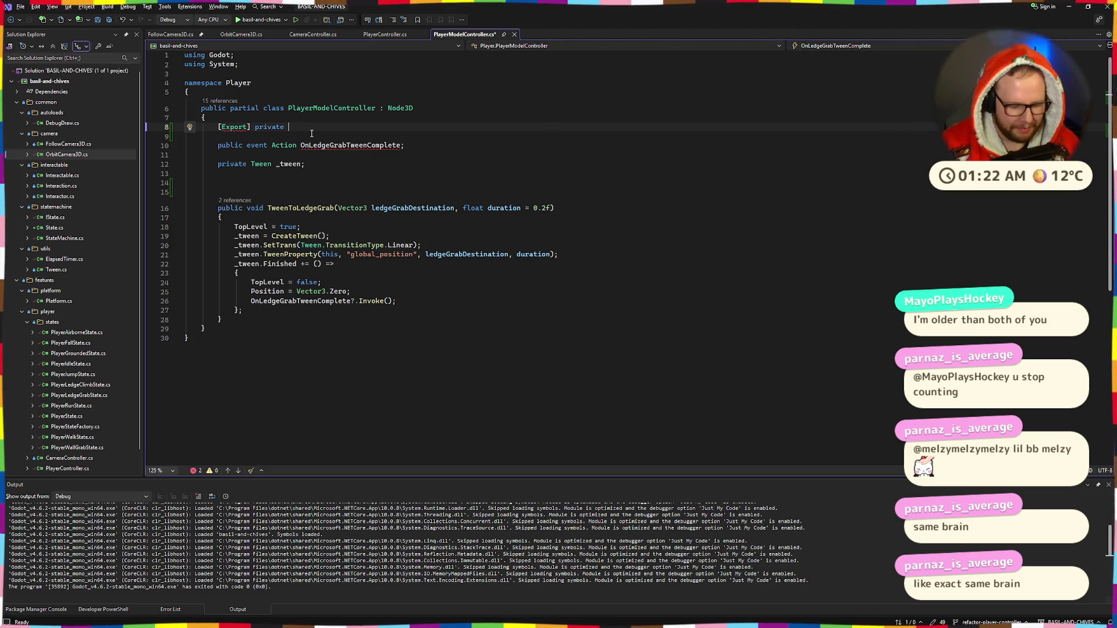
Declare the exported field 'AnimationTree _animationTree;' on line 8 and save.
text(Animat)
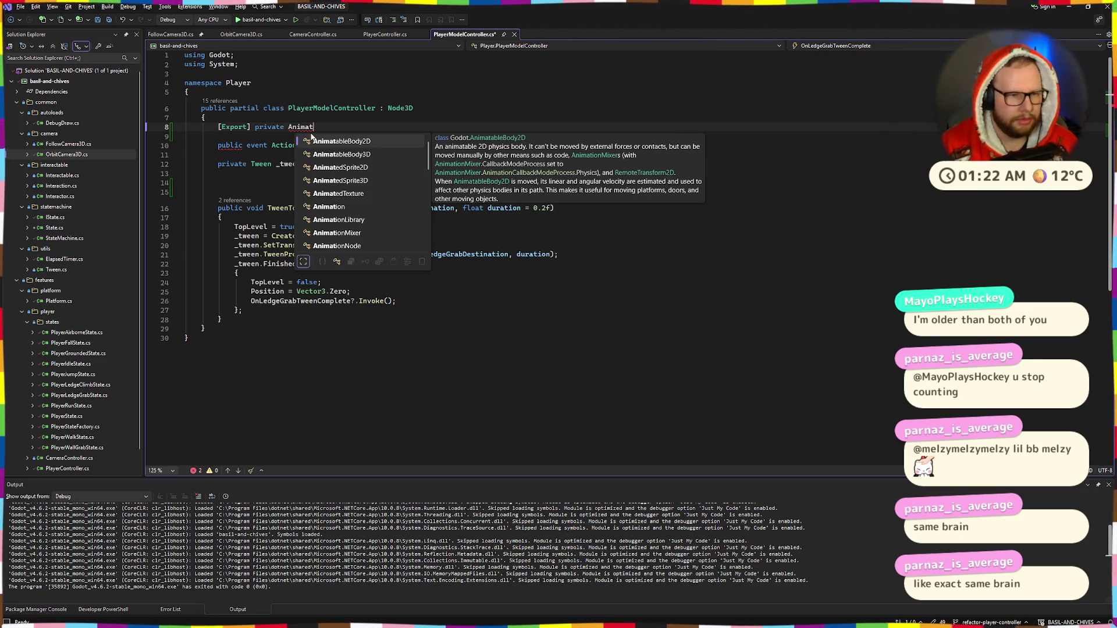
text(ionTr)
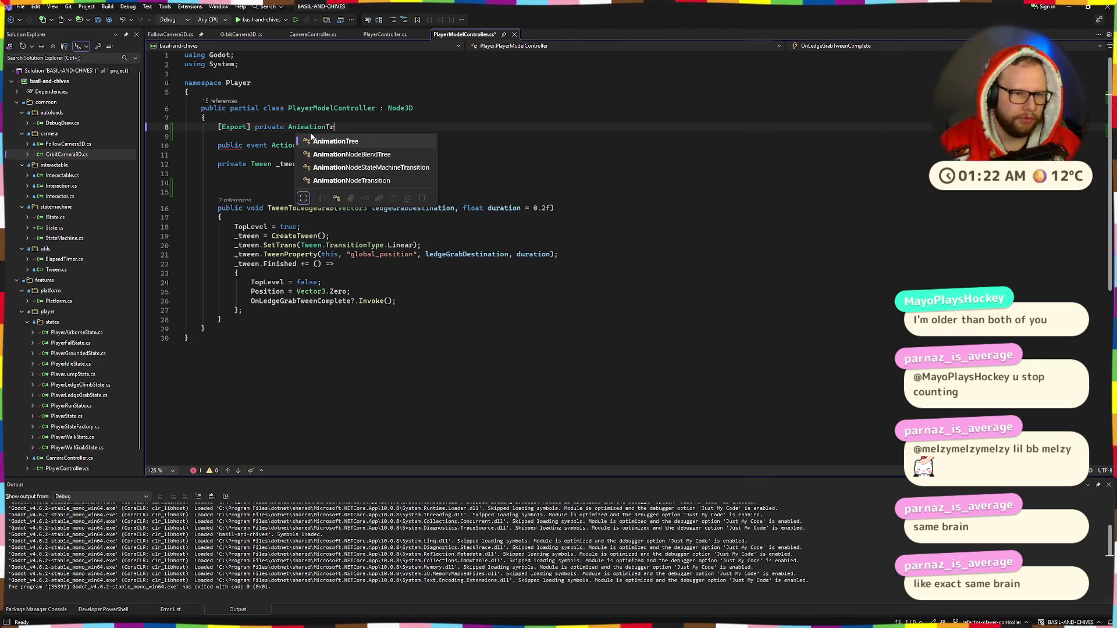
key(Tab)
text(_ani)
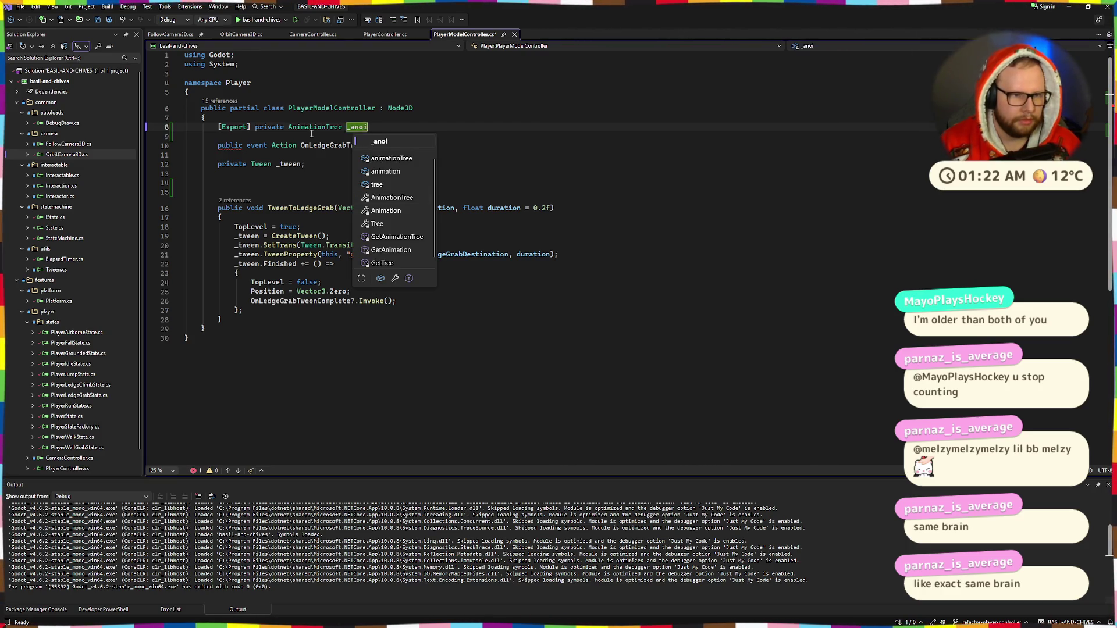
text(mation)
key(BackSpace)
text(Tree;)
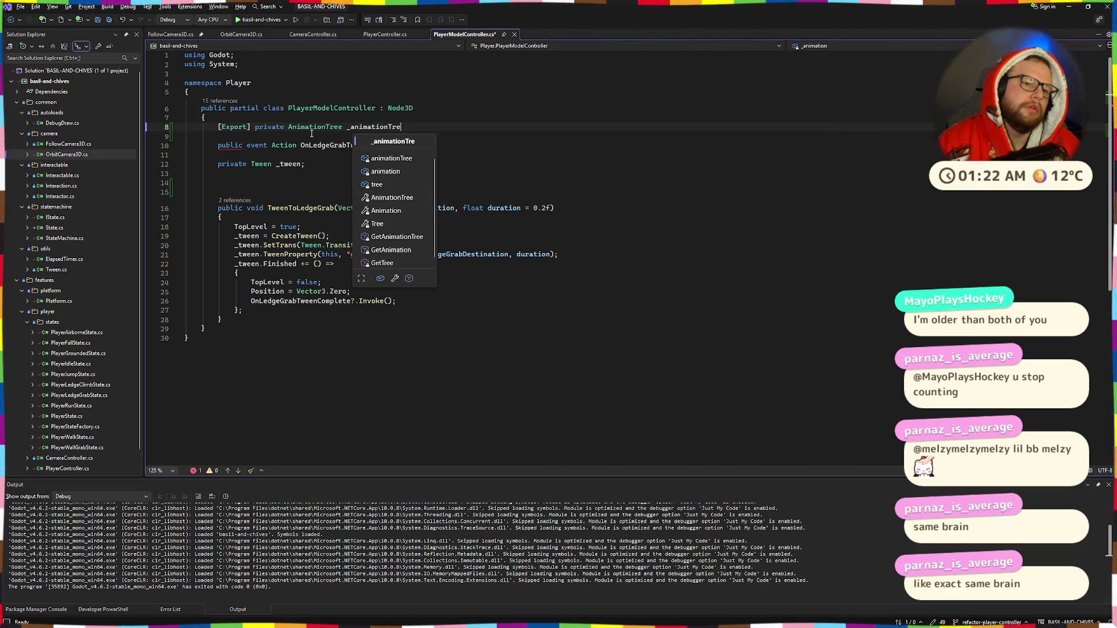
key(ctrl+s)
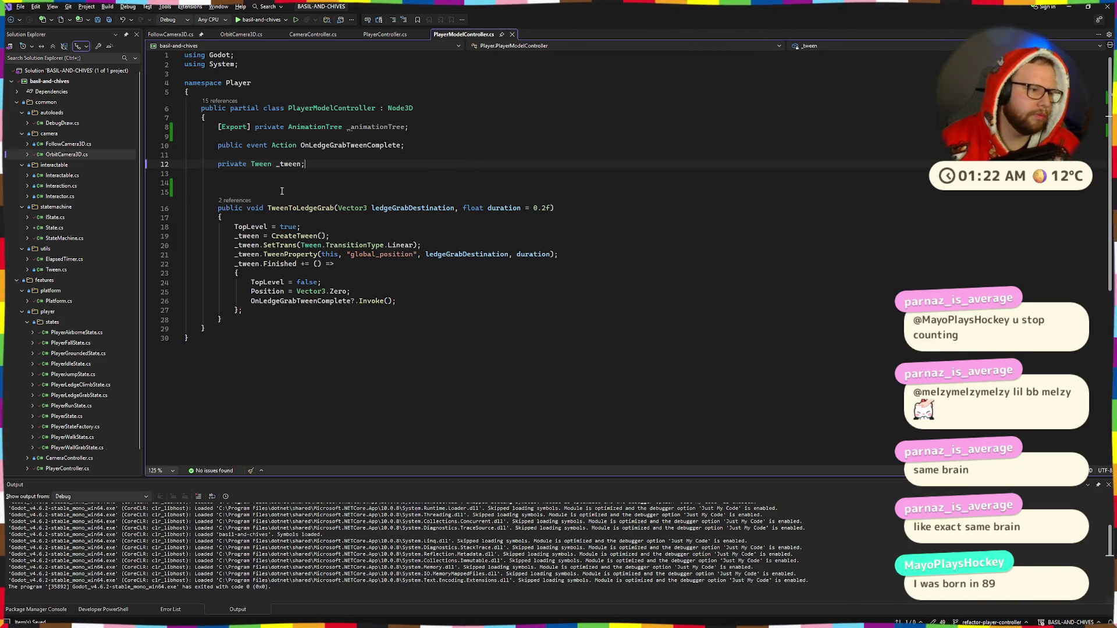
Remove the extra blank lines above the TweenToLedgeGrab method.
click(436, 167)
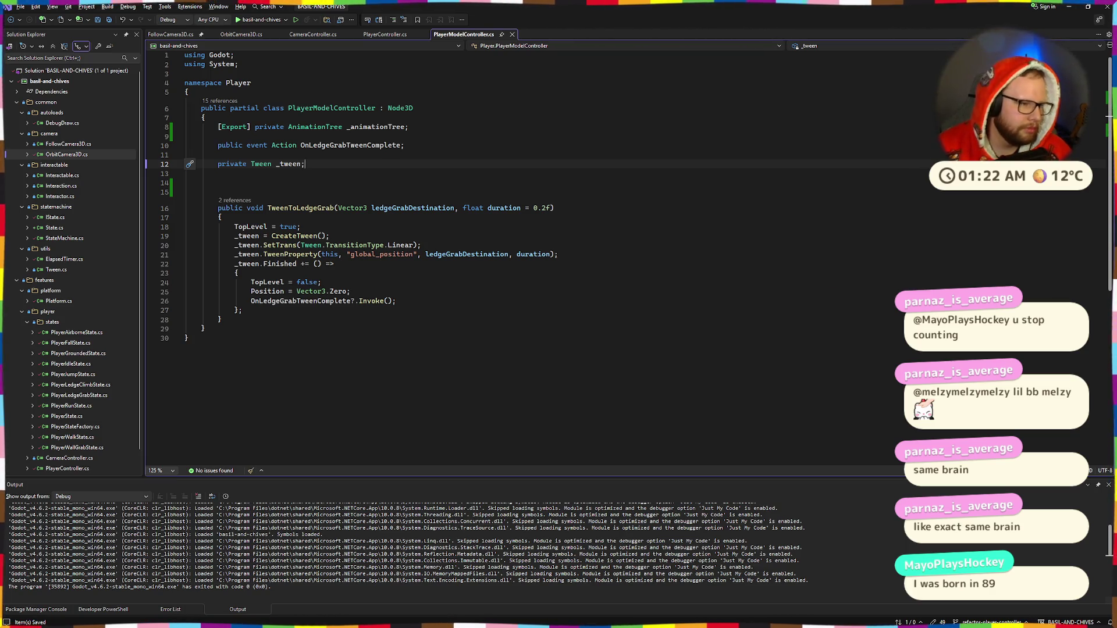
click(259, 193)
key(BackSpace)
key(BackSpace)
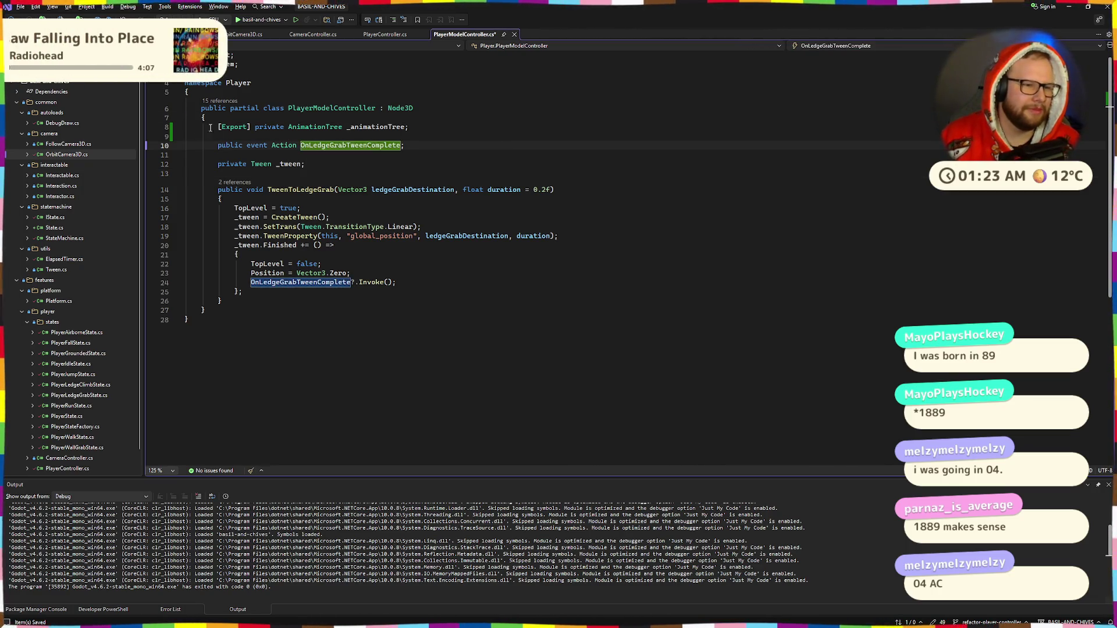
Select and review the AnimationTree field declaration, saving the file along the way.
drag(216, 127, 424, 131)
click(507, 154)
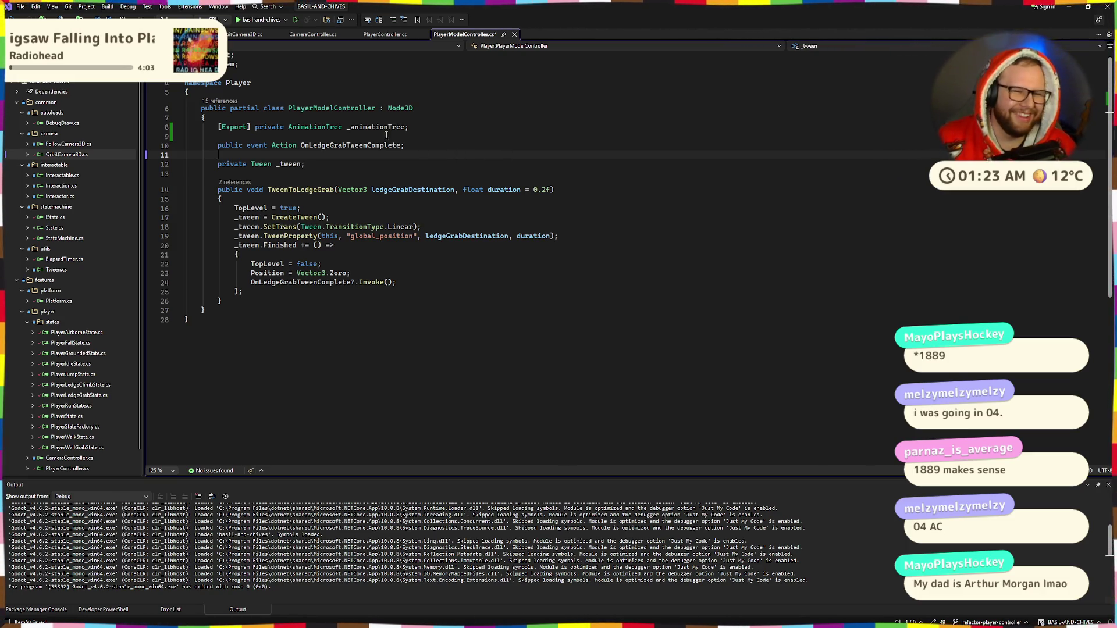
drag(409, 127, 216, 127)
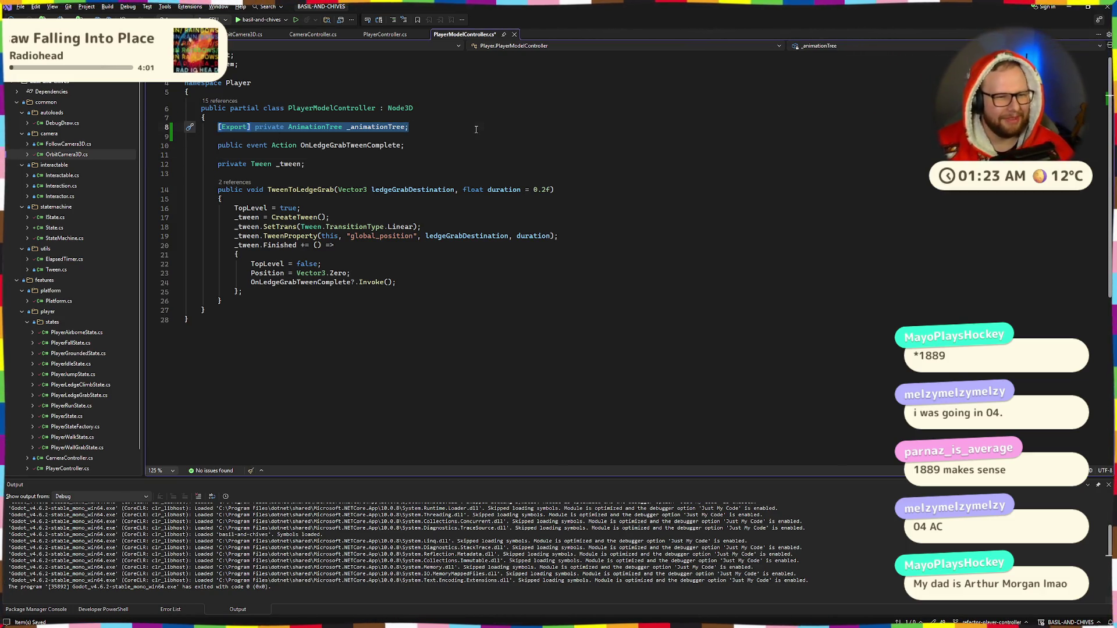
key(ctrl+s)
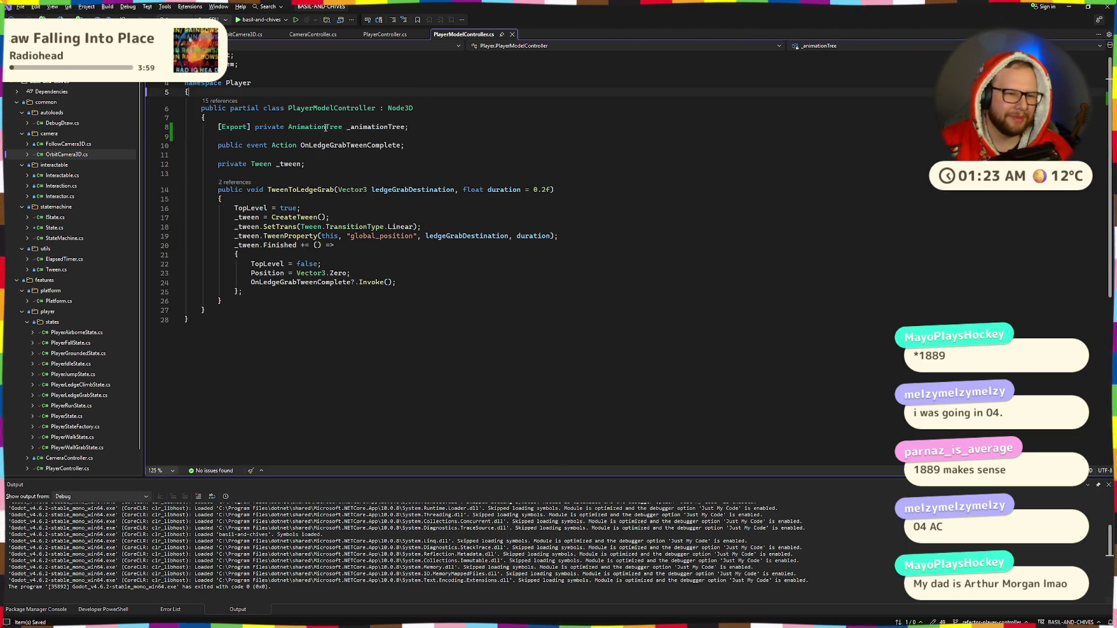
key(shift+End)
click(435, 129)
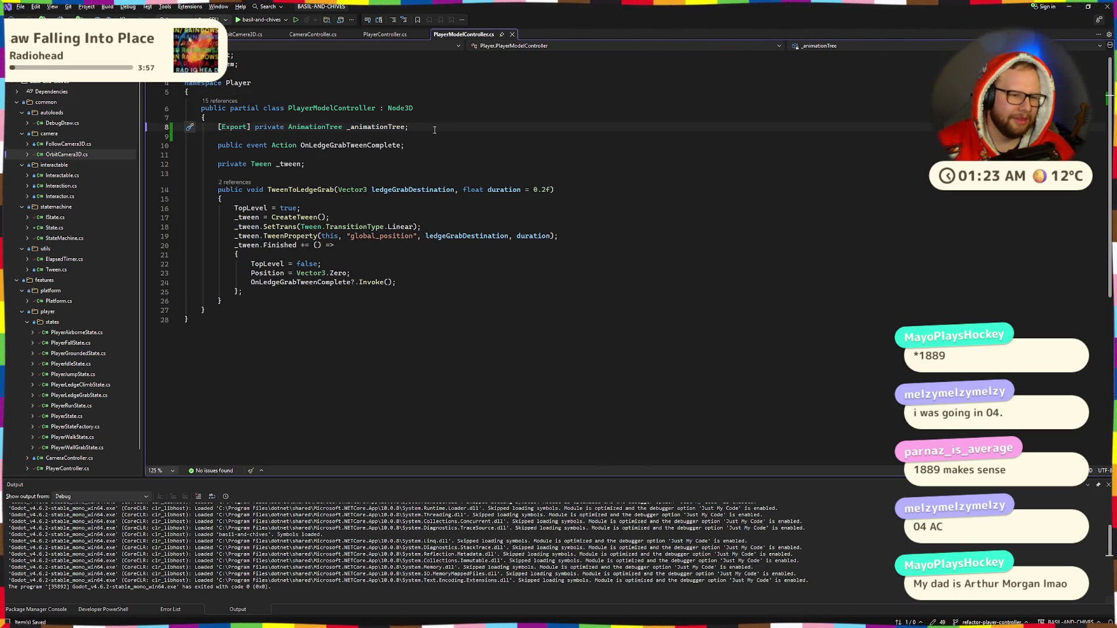
drag(218, 127, 409, 127)
double_click(386, 128)
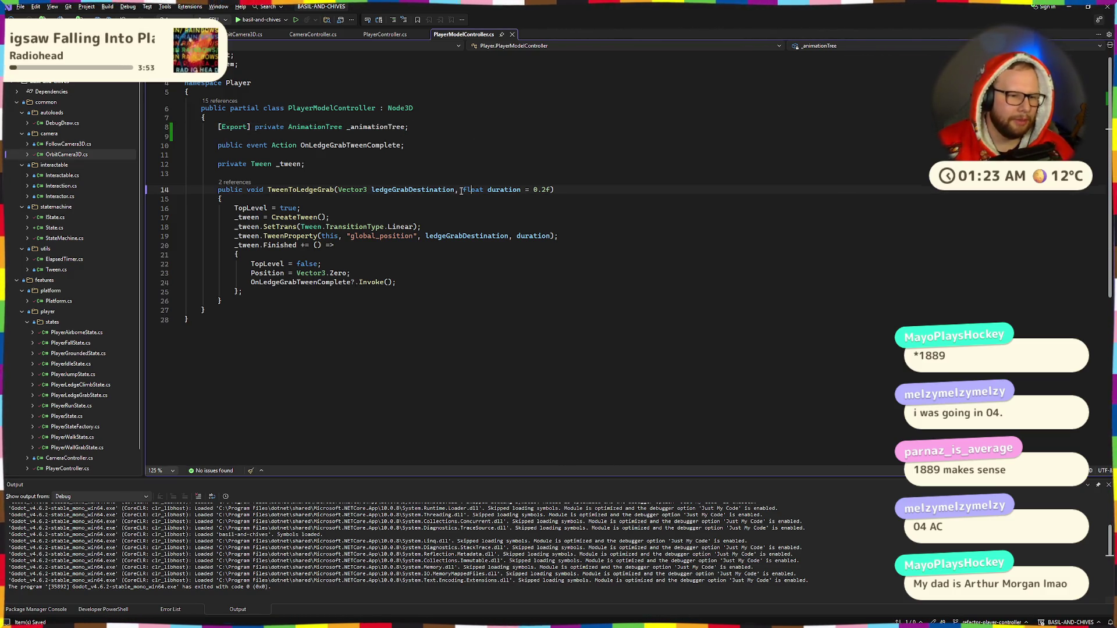
Add blank lines below _tween, briefly split [Export] onto its own line, undo, and save.
click(309, 172)
key(Return)
key(Return)
key(Up)
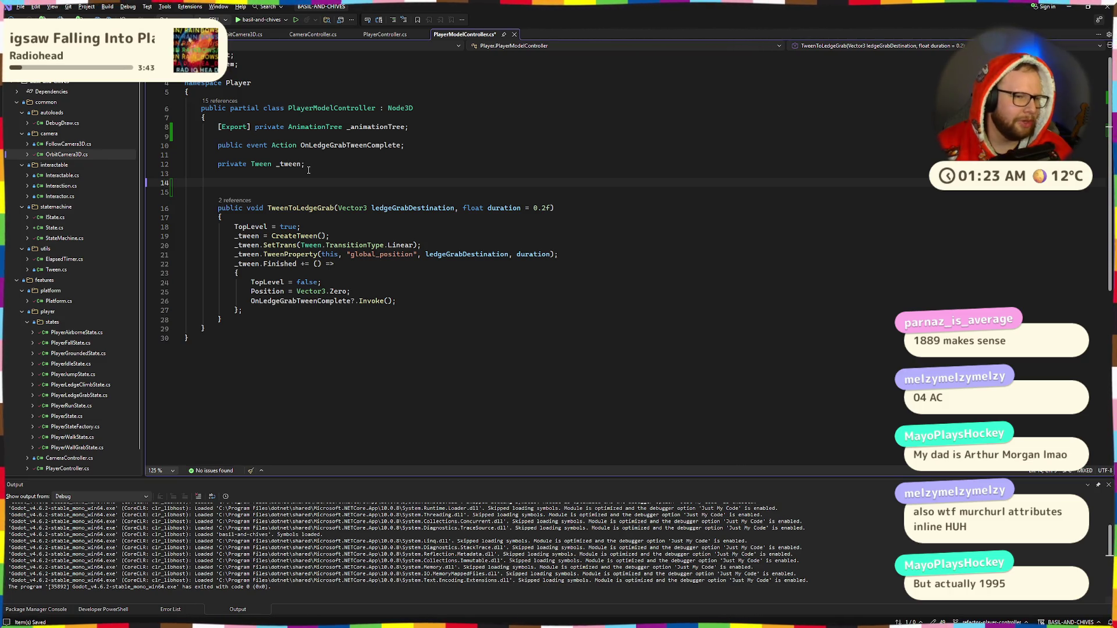
key(Up)
key(Up)
key(Up)
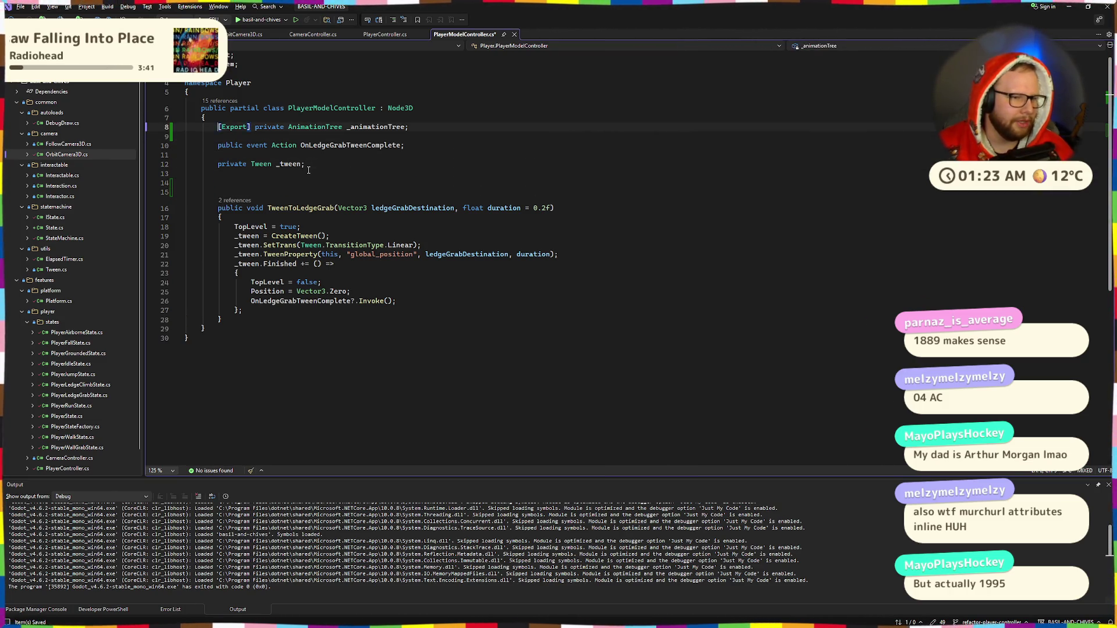
key(ctrl+Right)
key(ctrl+Right)
key(ctrl+Right)
key(Return)
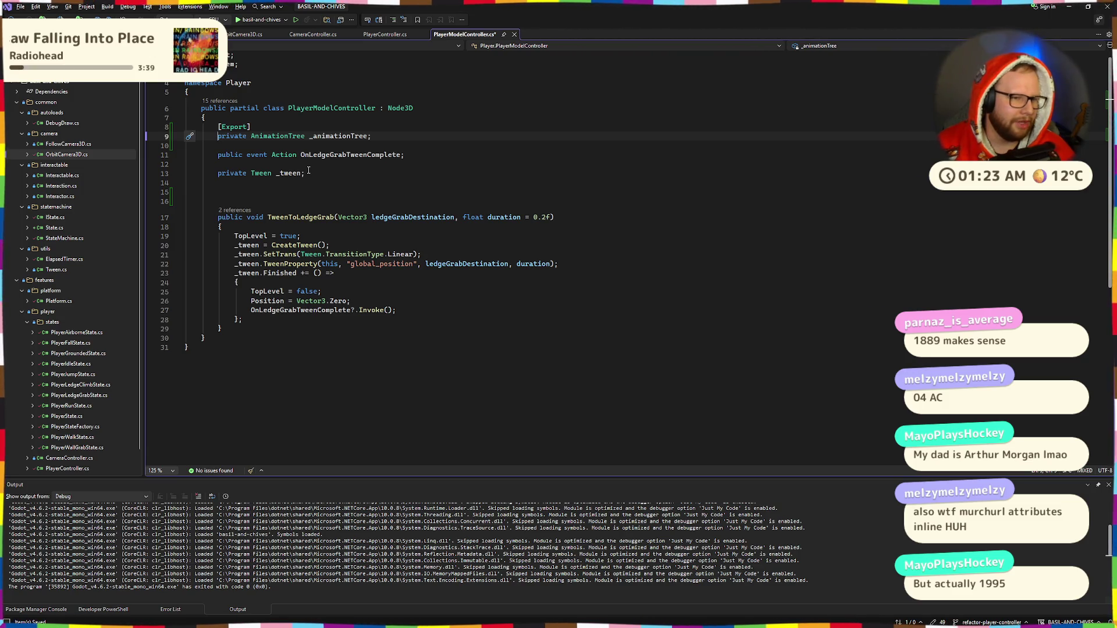
key(ctrl+z)
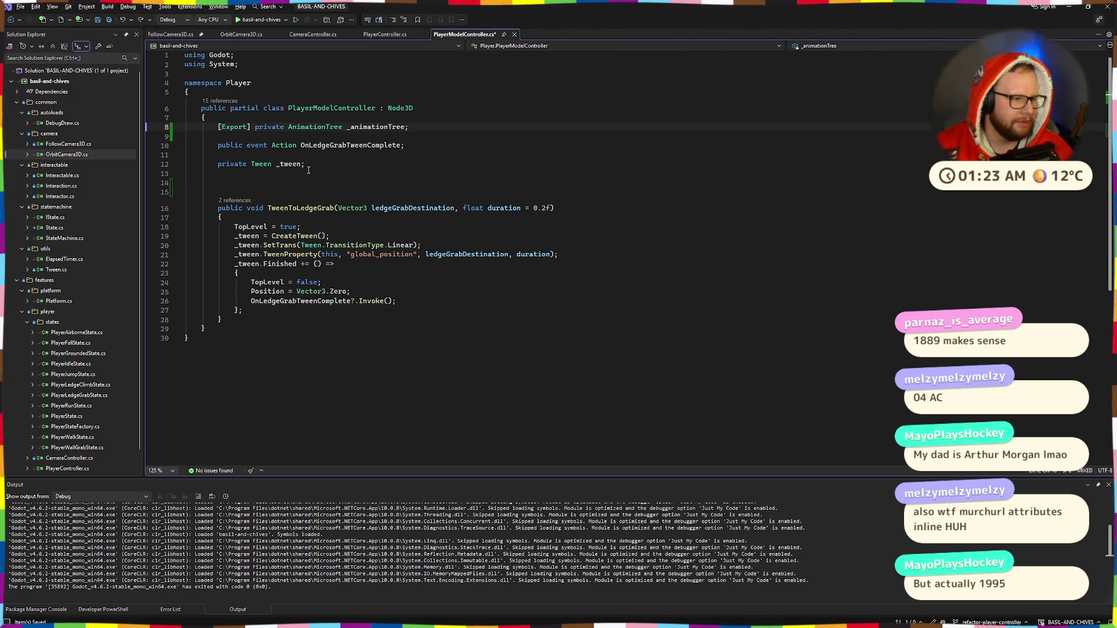
key(ctrl+s)
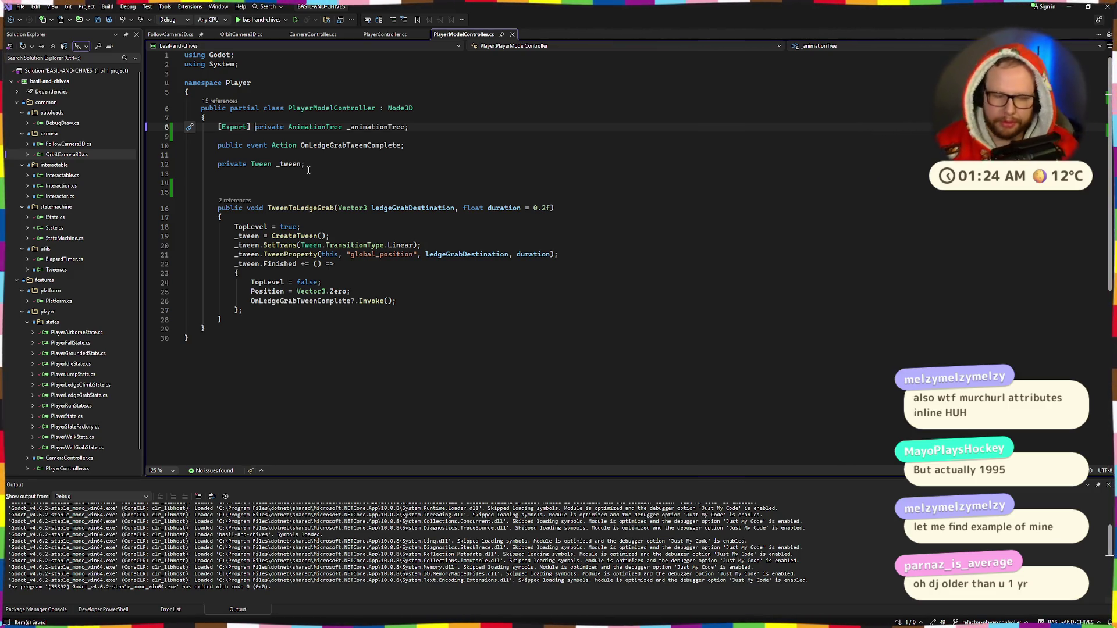
click(290, 185)
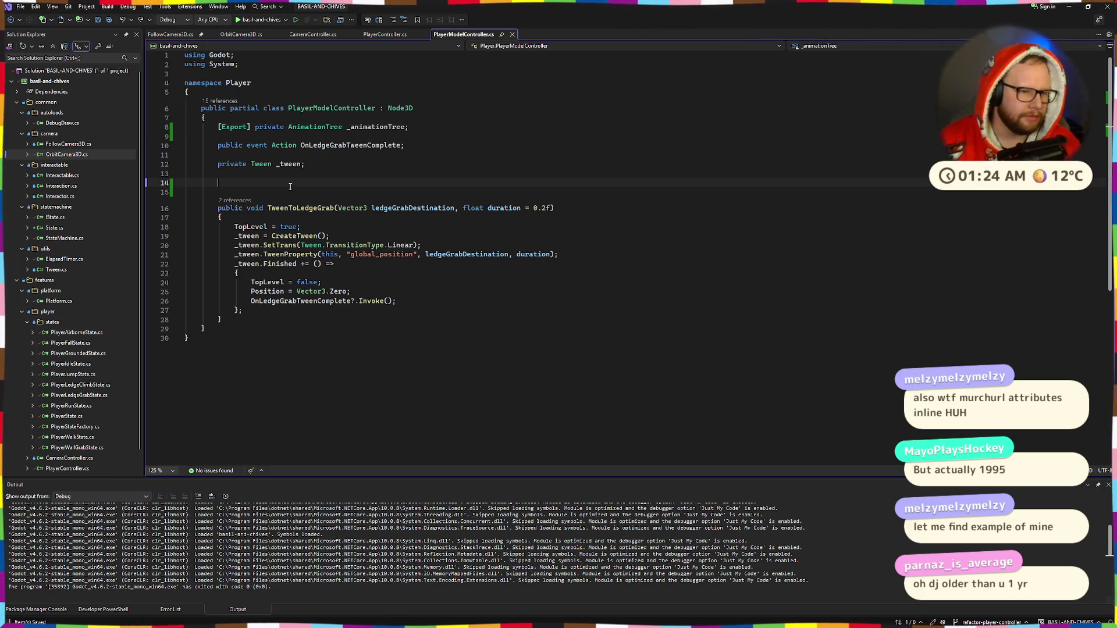
Delete the two blank lines above TweenToLedgeGrab and save.
key(BackSpace)
key(BackSpace)
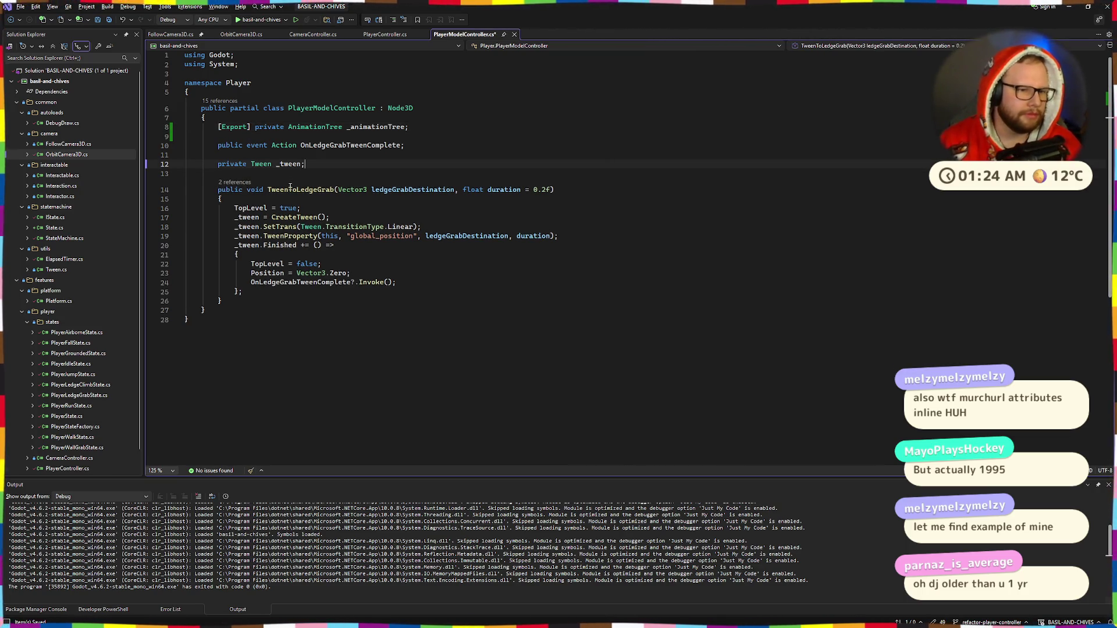
key(Up)
key(Up)
key(ctrl+s)
Move the OnLedgeGrabTweenComplete event above the exported field, with a blank line between them.
key(Down)
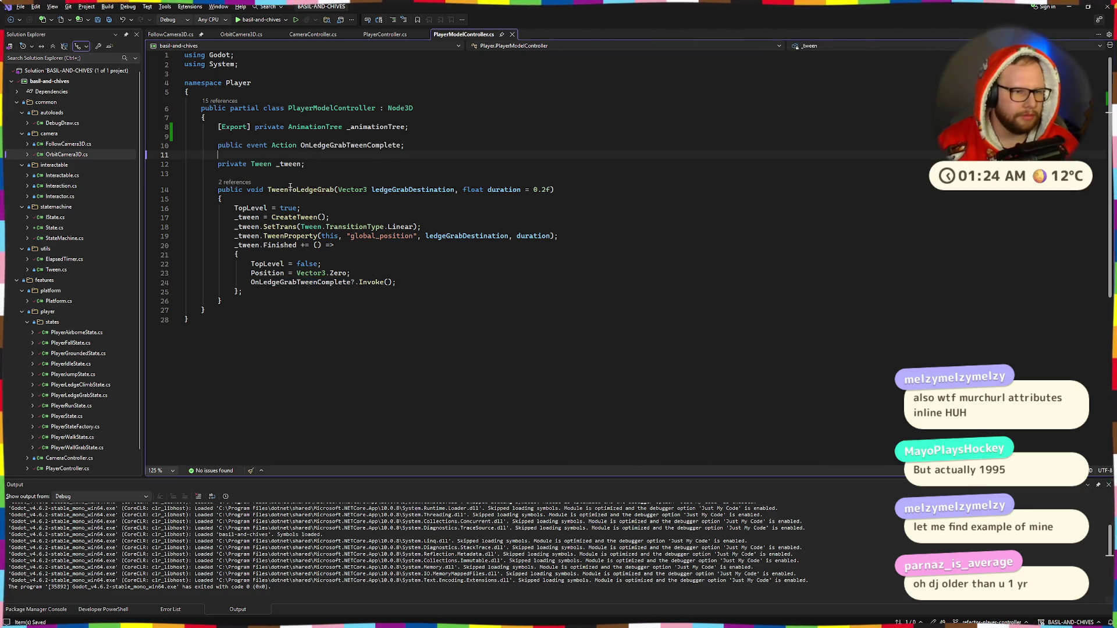
key(Down)
key(End)
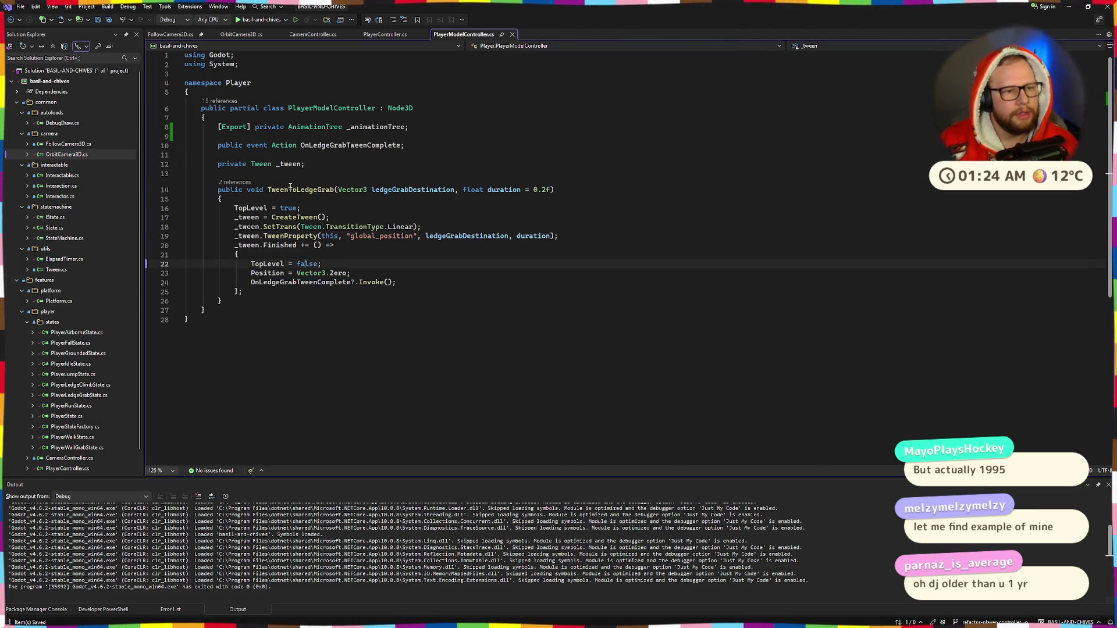
key(Up)
key(Up)
key(alt+Up)
key(alt+Up)
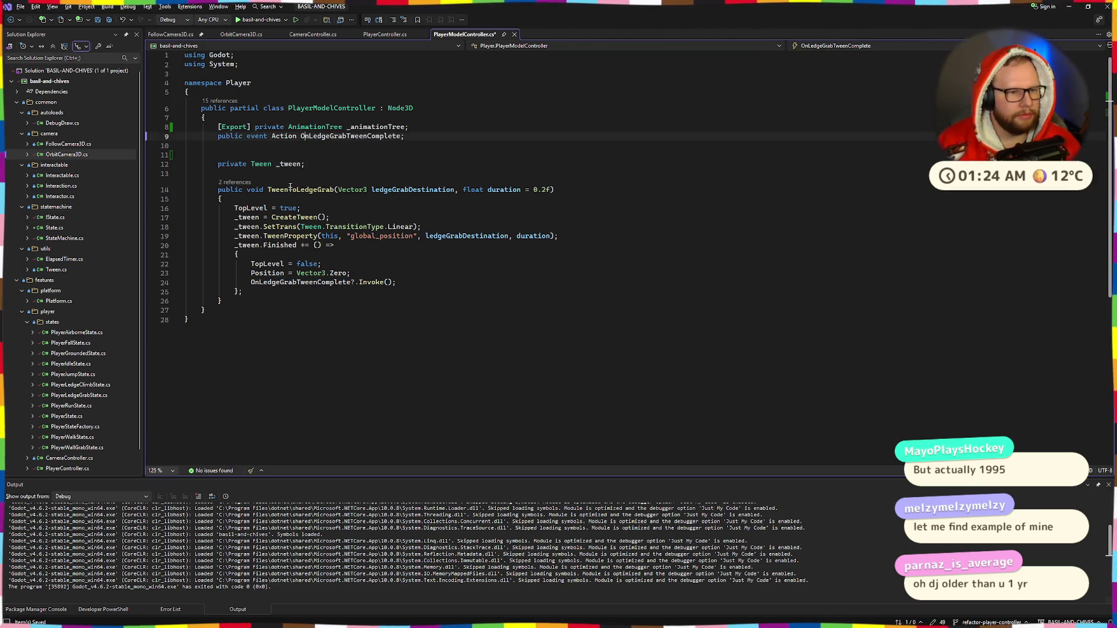
key(Down)
key(Home)
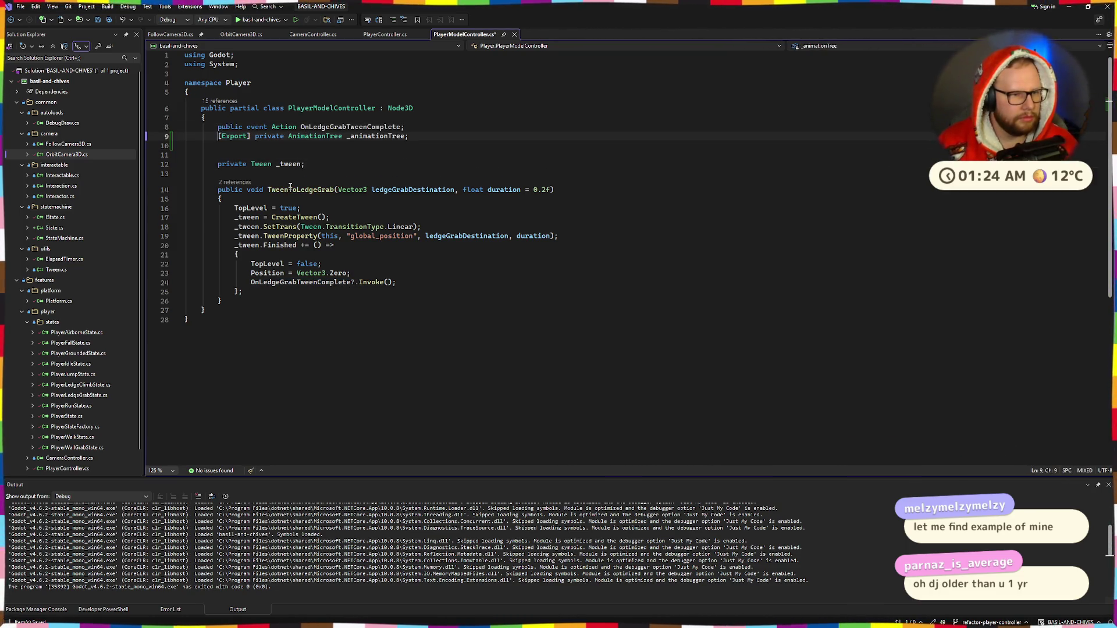
key(Return)
key(Down)
Close the gap above _tween, leave a blank line before TweenToLedgeGrab, and save.
key(Down)
key(Down)
key(alt+Up)
key(Down)
key(Down)
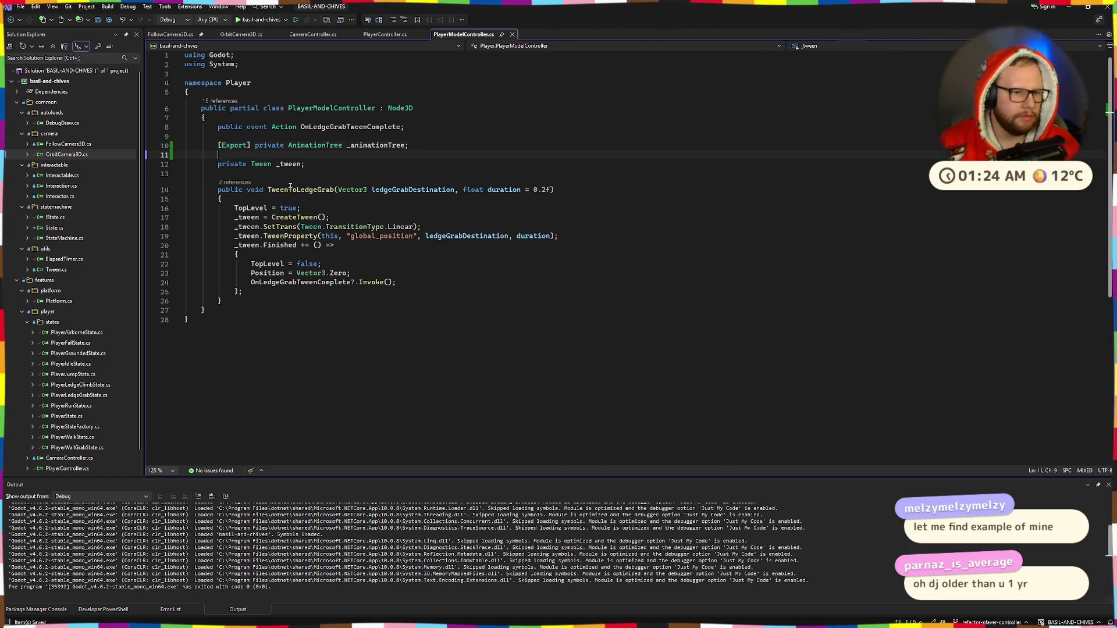
key(Return)
key(Up)
key(ctrl+s)
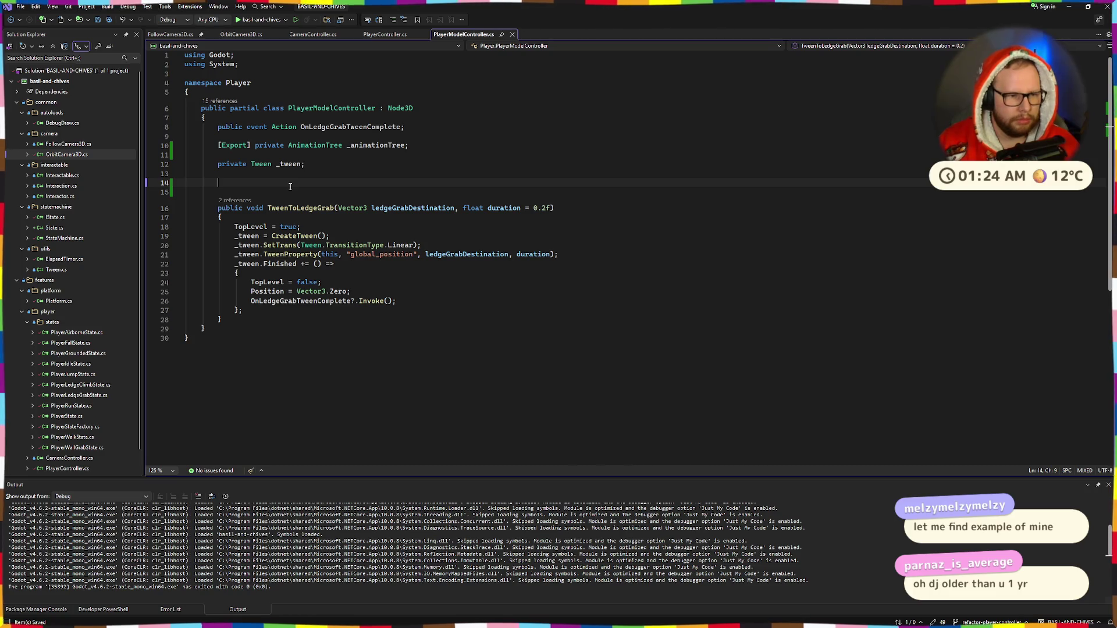
Start typing 'public void BlendMovementVelocity' above TweenToLedgeGrab, fixing the lowercase name and trimming its end.
text(public )
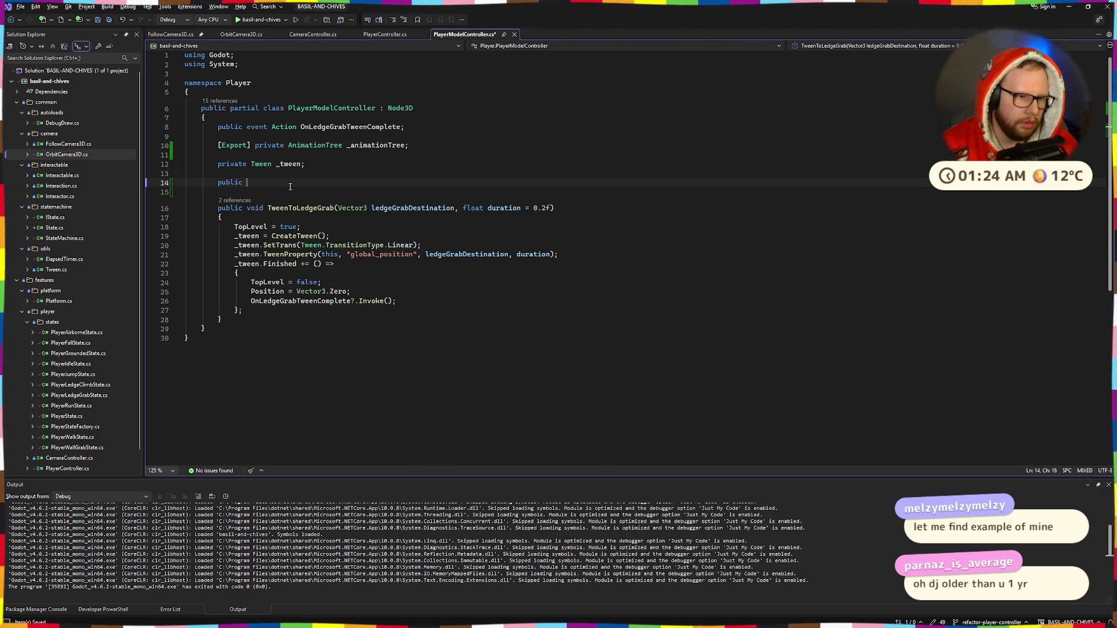
text(vo)
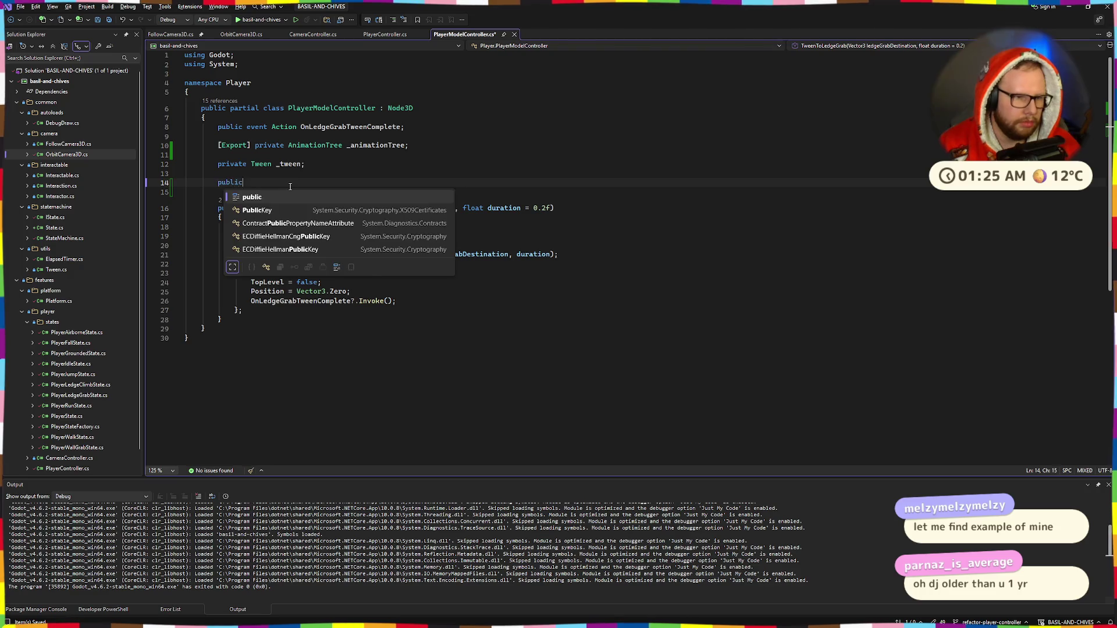
text(id )
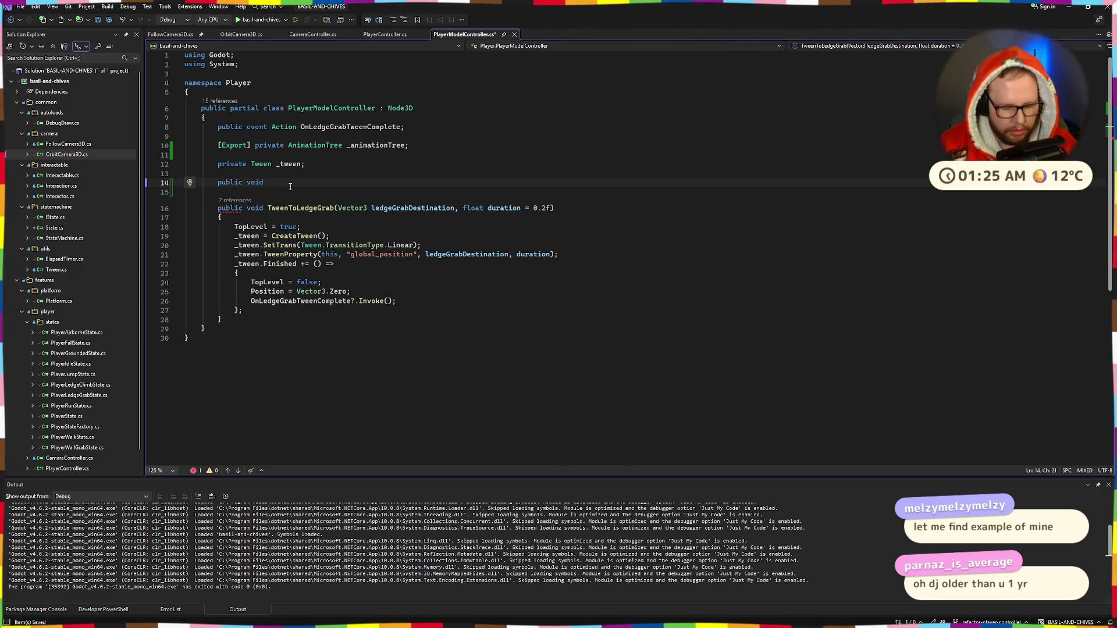
text(blend)
key(ctrl+shift+Left)
key(BackSpace)
text(Ble)
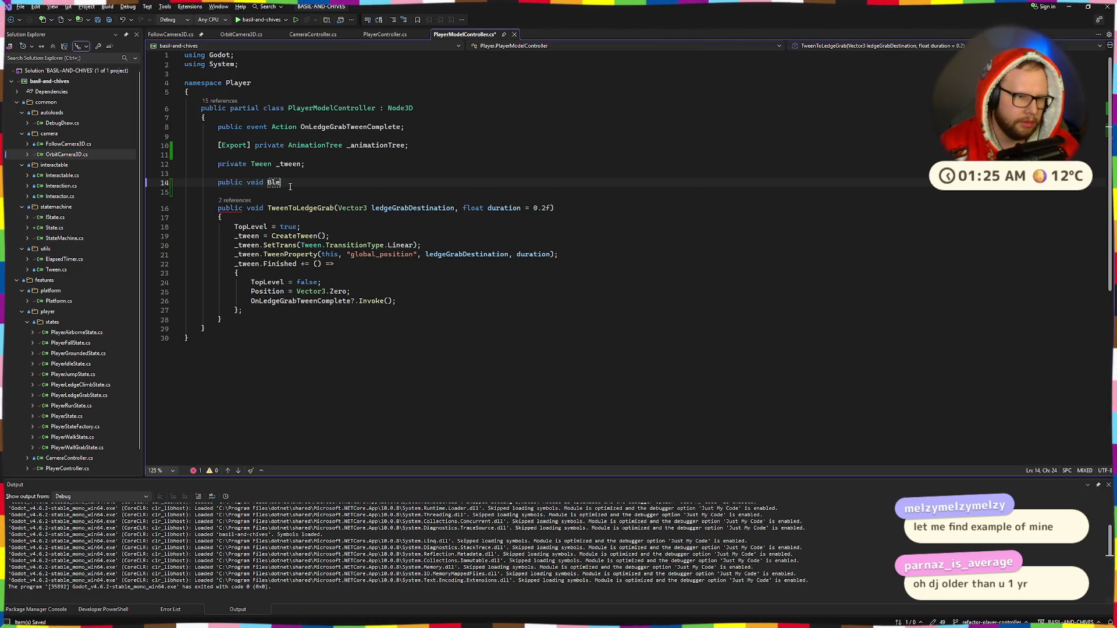
text(ndMovement)
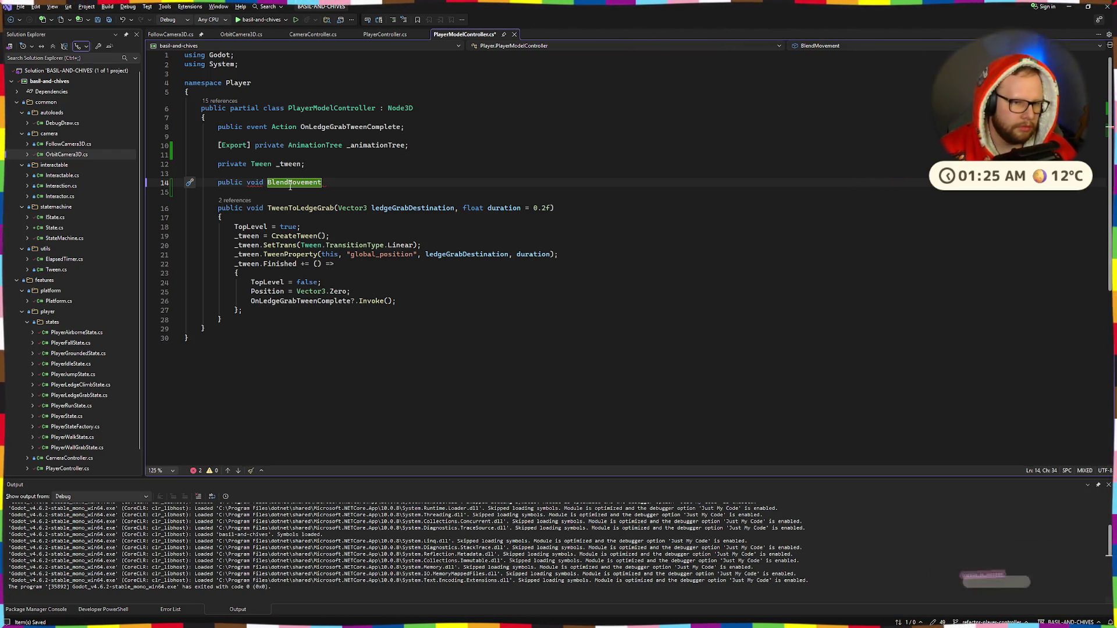
text(Velocity)
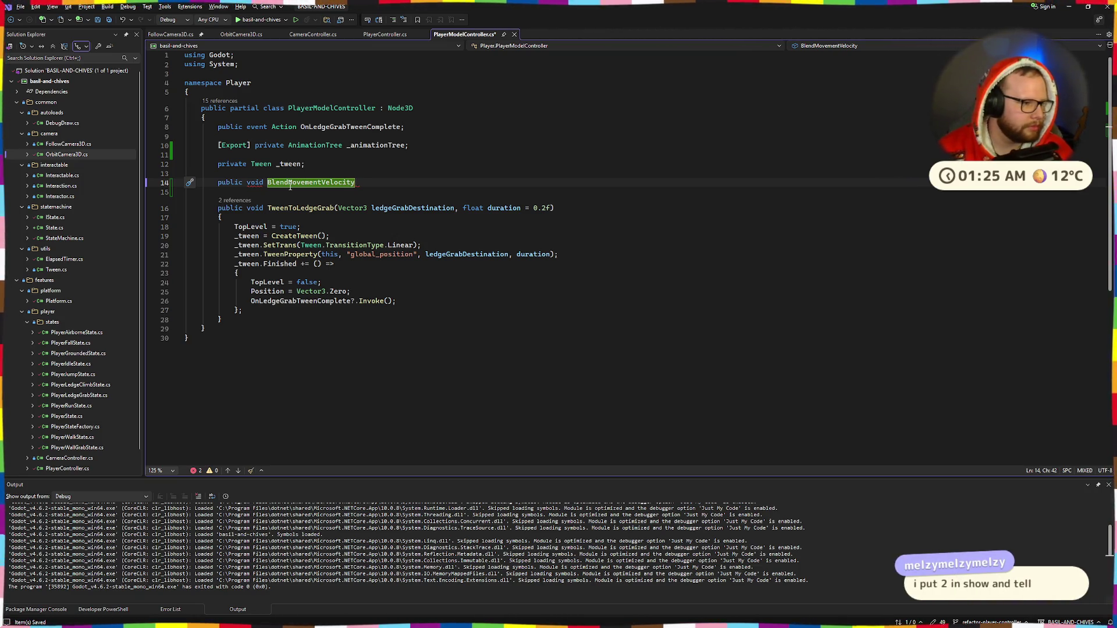
key(BackSpace)
key(BackSpace)
key(BackSpace)
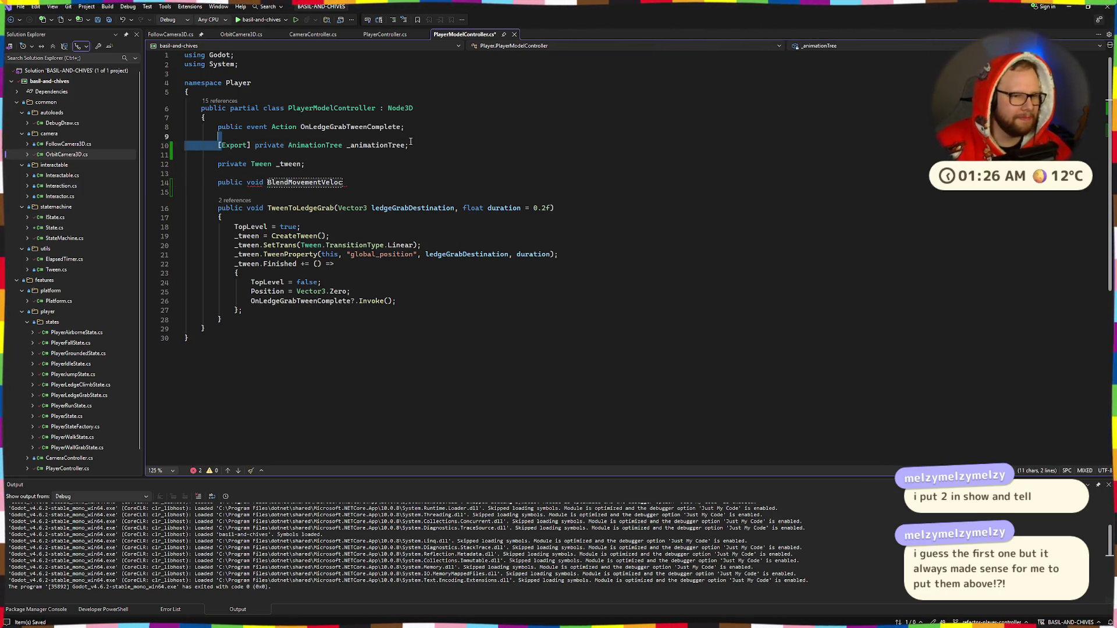
Open PlayerController.cs and select its block of exported movement properties.
click(387, 36)
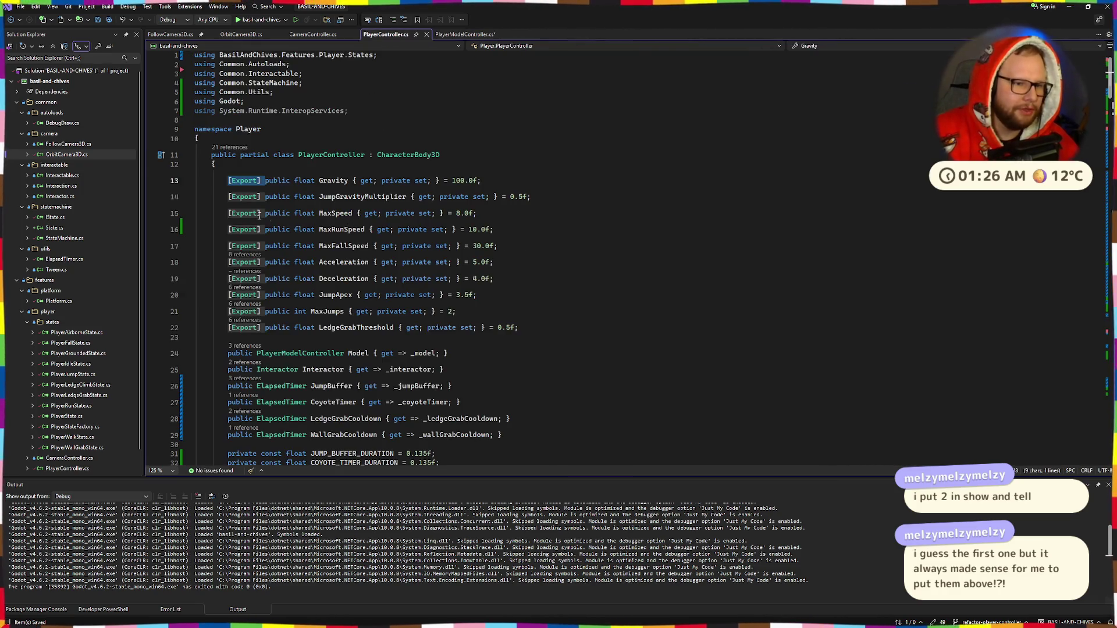
mouse_move(225, 180)
mouse_down()
mouse_move(489, 198)
mouse_move(516, 329)
mouse_move(232, 180)
mouse_move(523, 326)
mouse_move(557, 320)
mouse_up()
click(515, 329)
click(225, 181)
scroll(556, 320, down, 10)
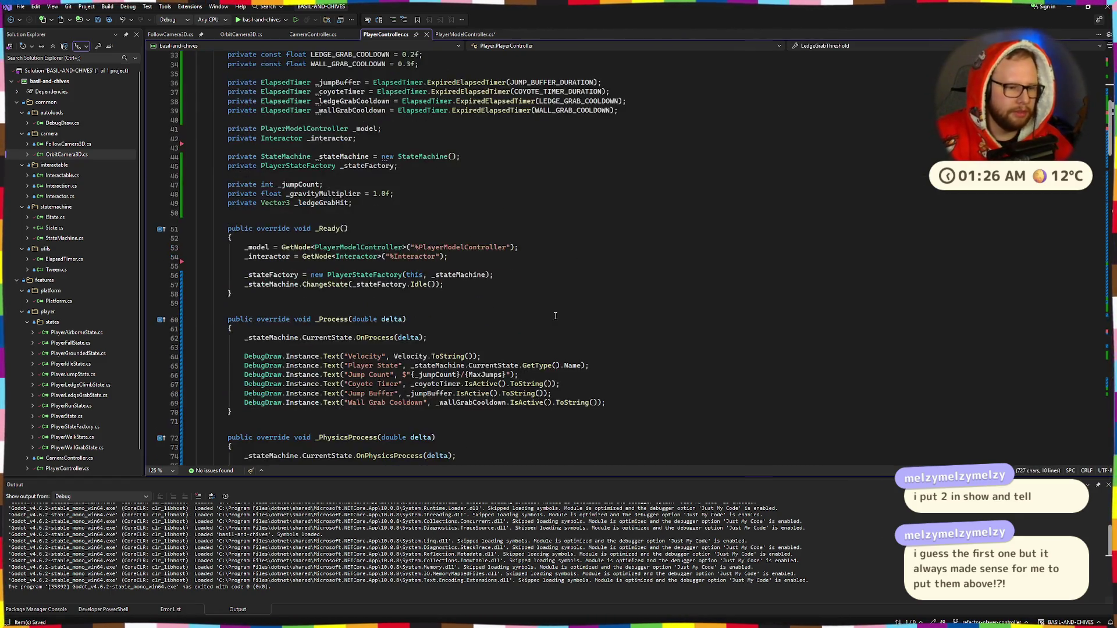
scroll(557, 319, up, 5)
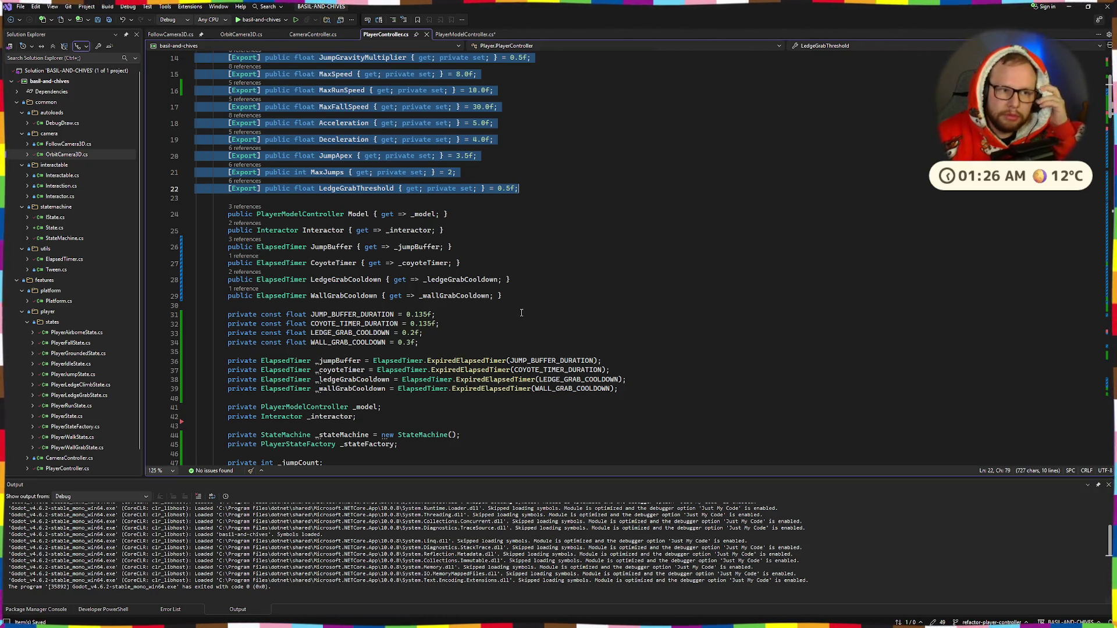
Try joining the MaxSpeed declaration onto the Gravity line, then undo the join.
click(447, 214)
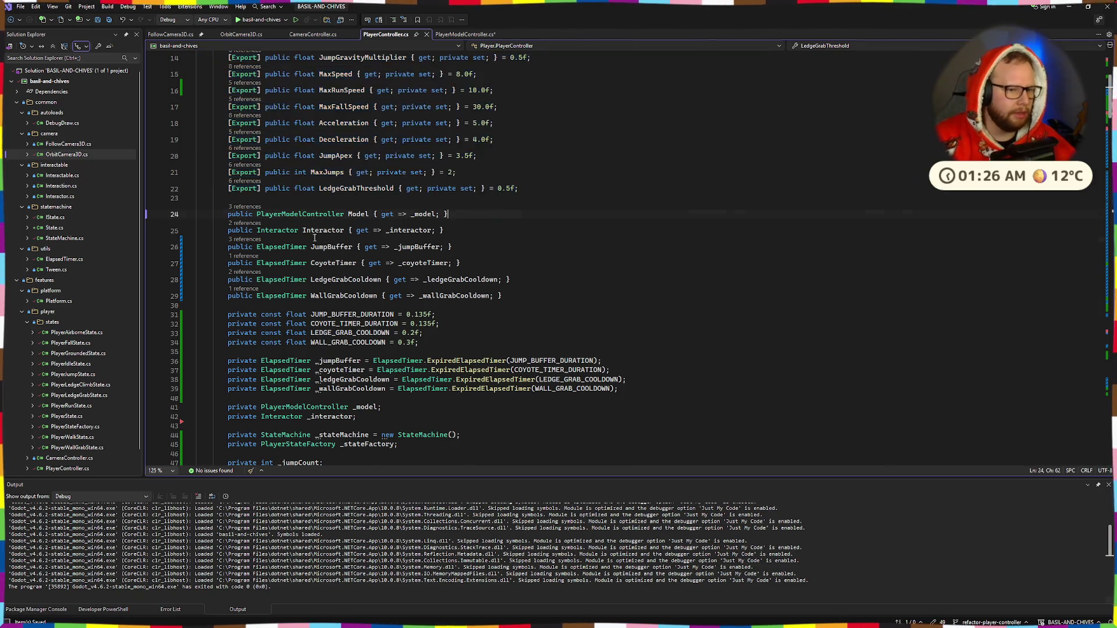
scroll(285, 198, up, 4)
drag(225, 196, 494, 181)
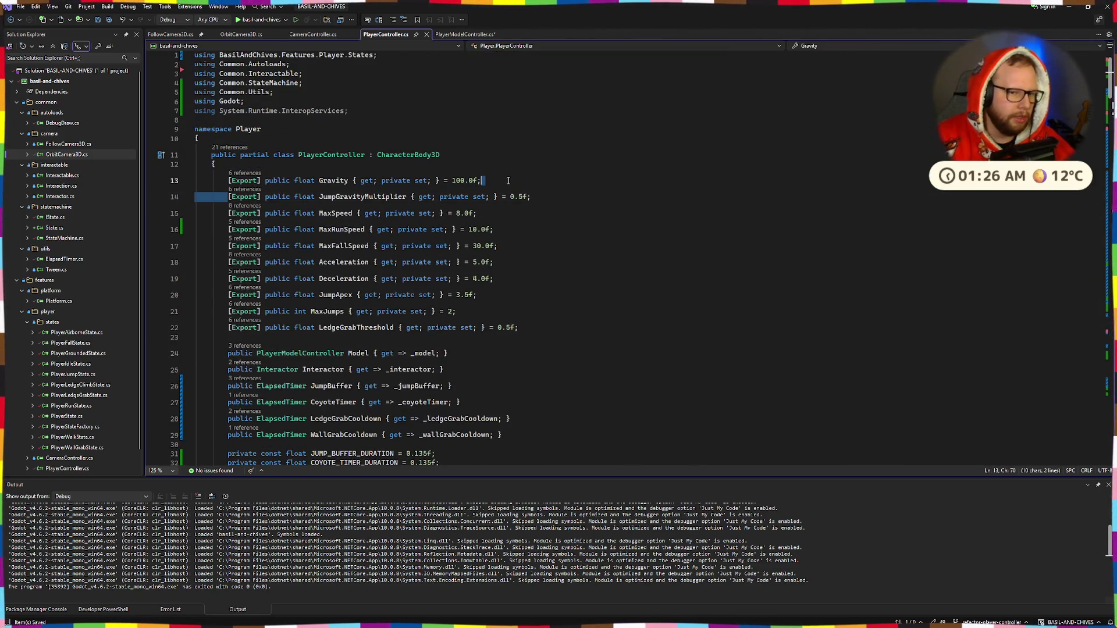
key(Left)
key(Left)
key(Left)
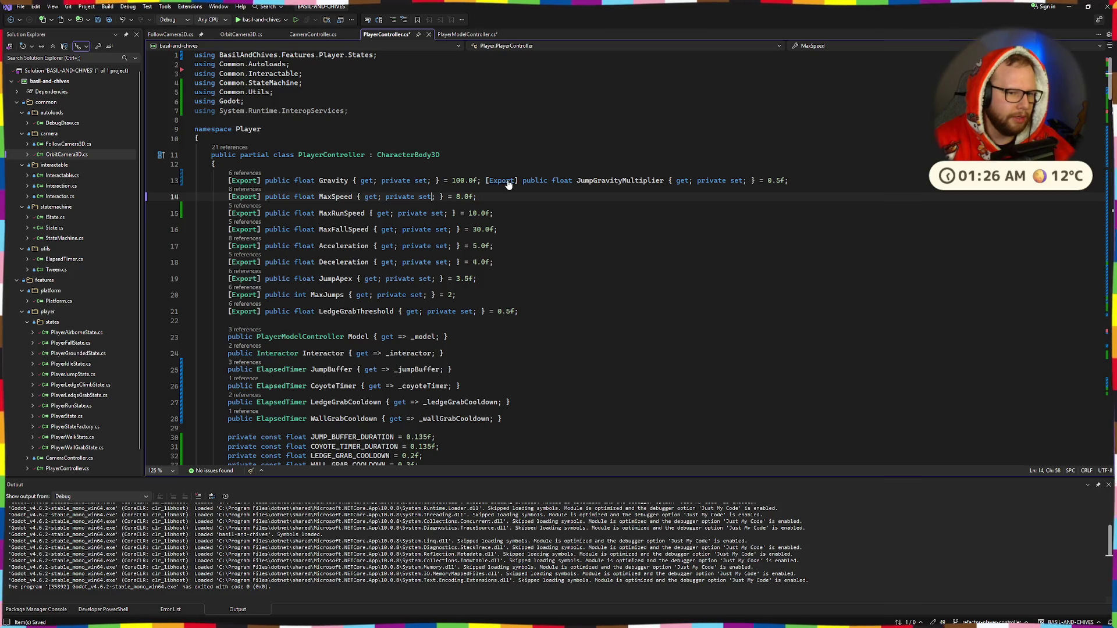
key(Home)
key(BackSpace)
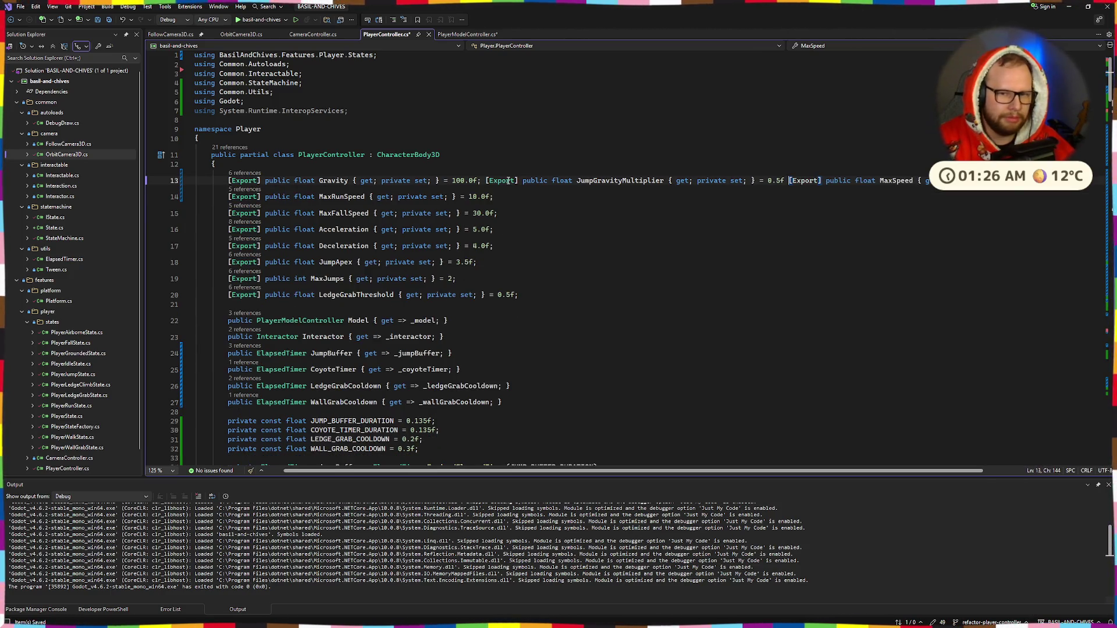
key(ctrl+z)
key(ctrl+z)
key(ctrl+z)
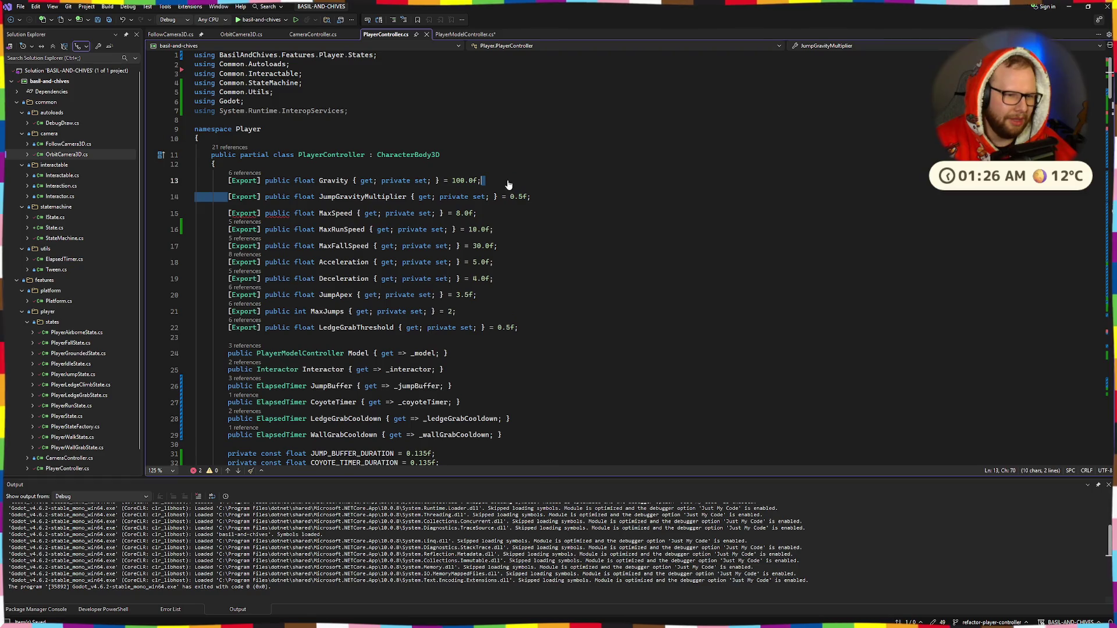
Close PlayerController.cs and rename the stub to BlendMovement with a float value parameter.
click(426, 35)
click(403, 183)
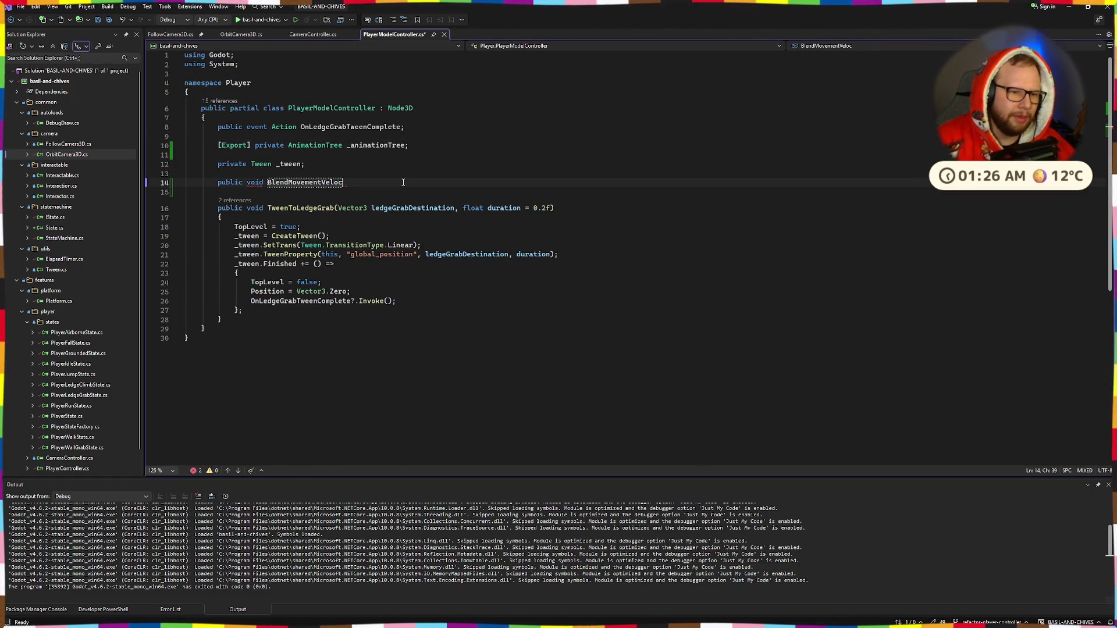
key(BackSpace)
key(BackSpace)
text(())
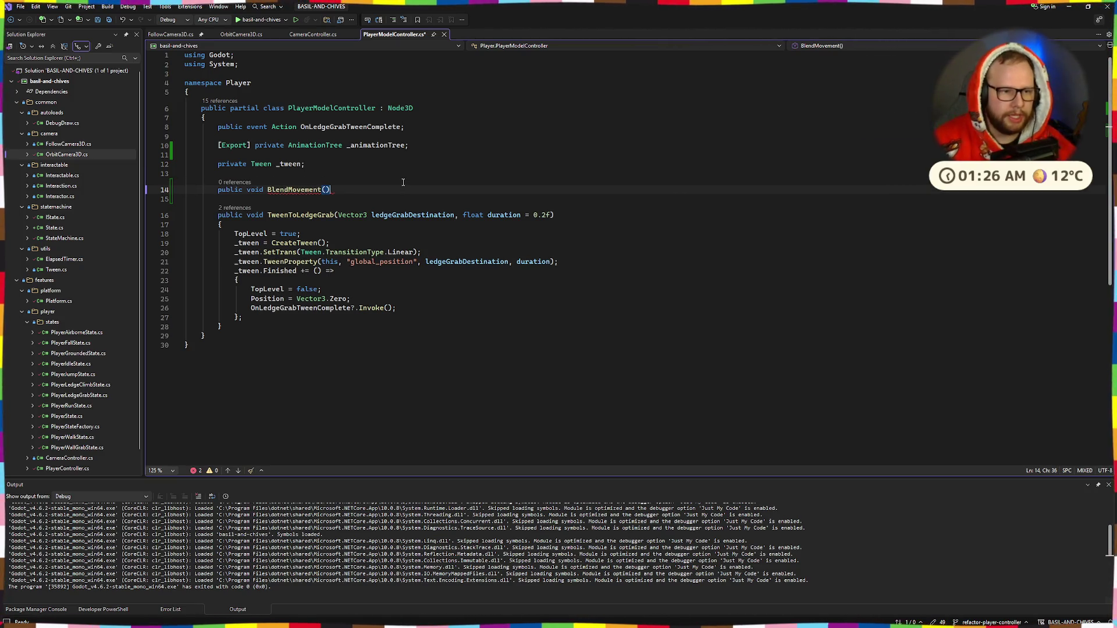
text(float )
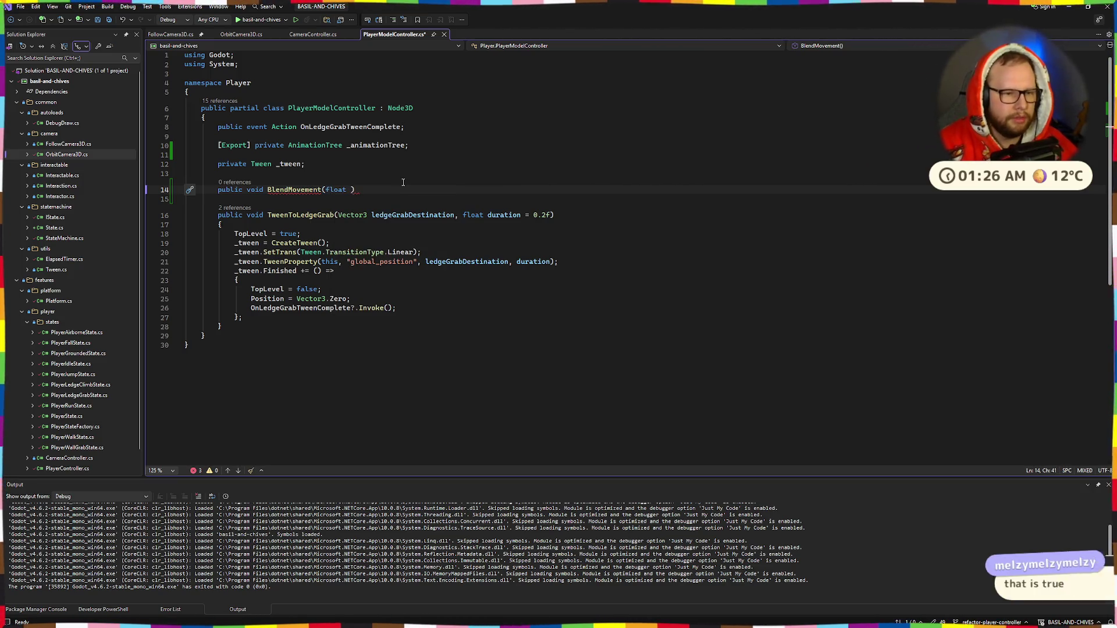
text(value)
key(ctrl+s)
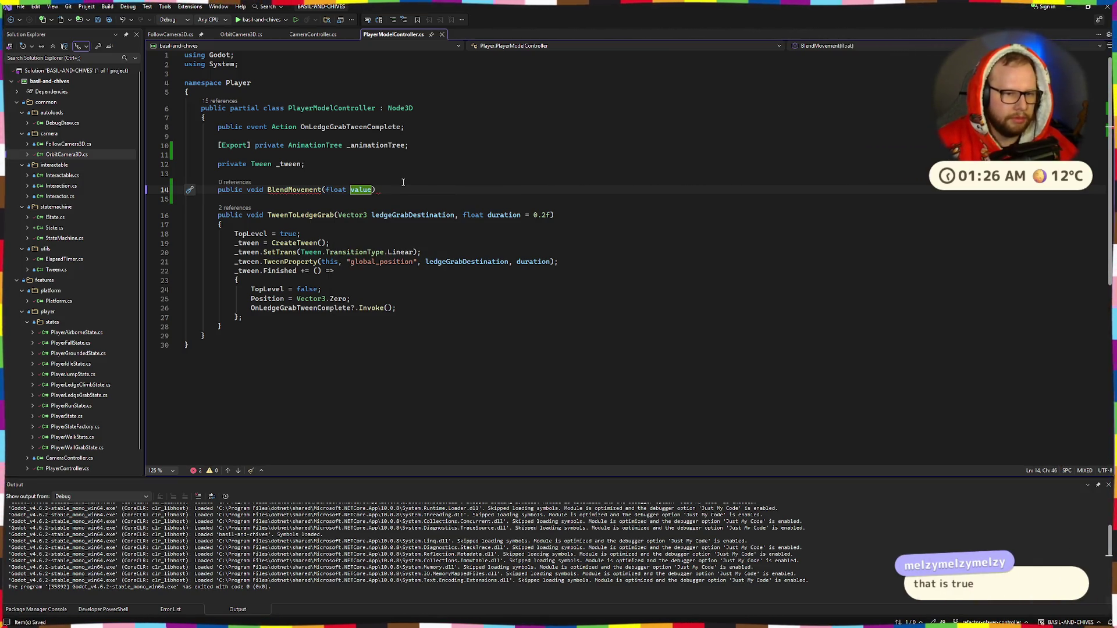
Add the BlendMovement body braces and begin an _animationTree.SetP call.
text())
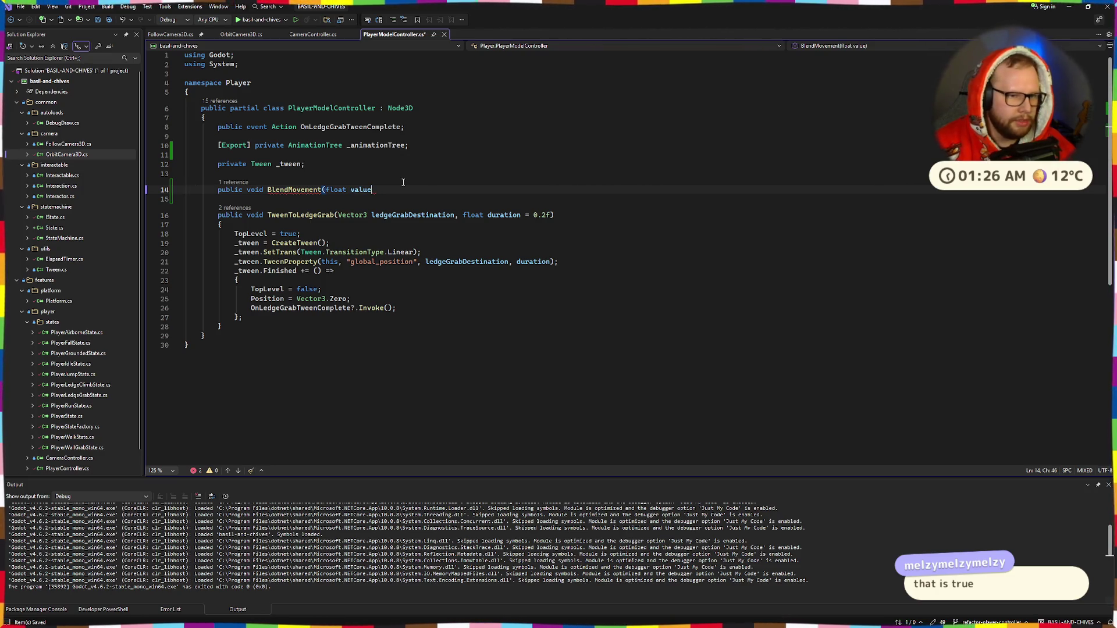
key(Return)
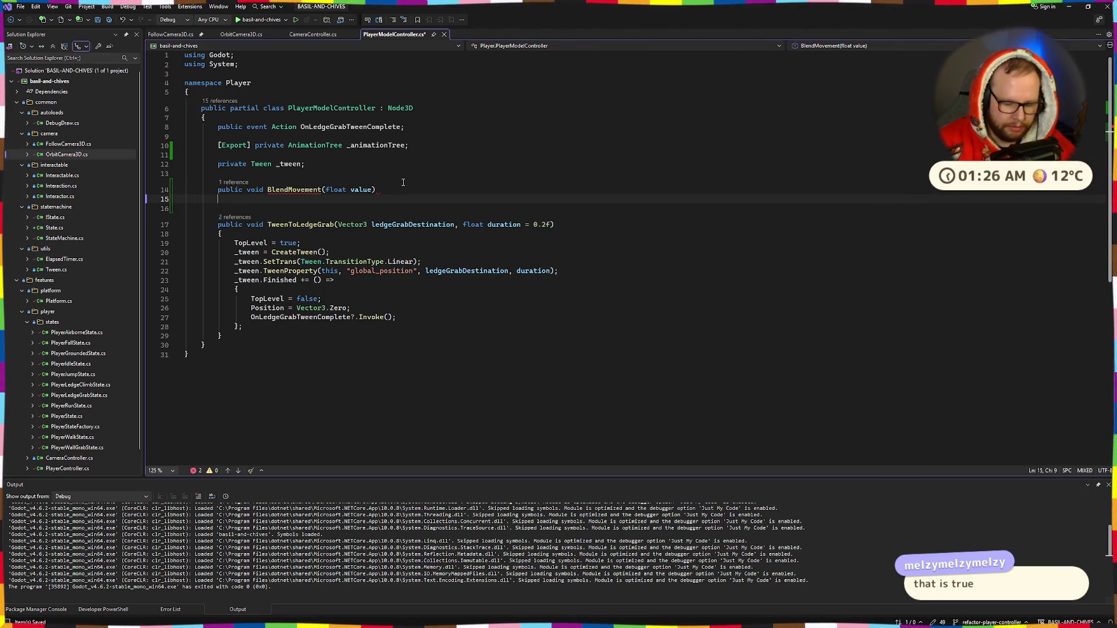
text({)
key(Return)
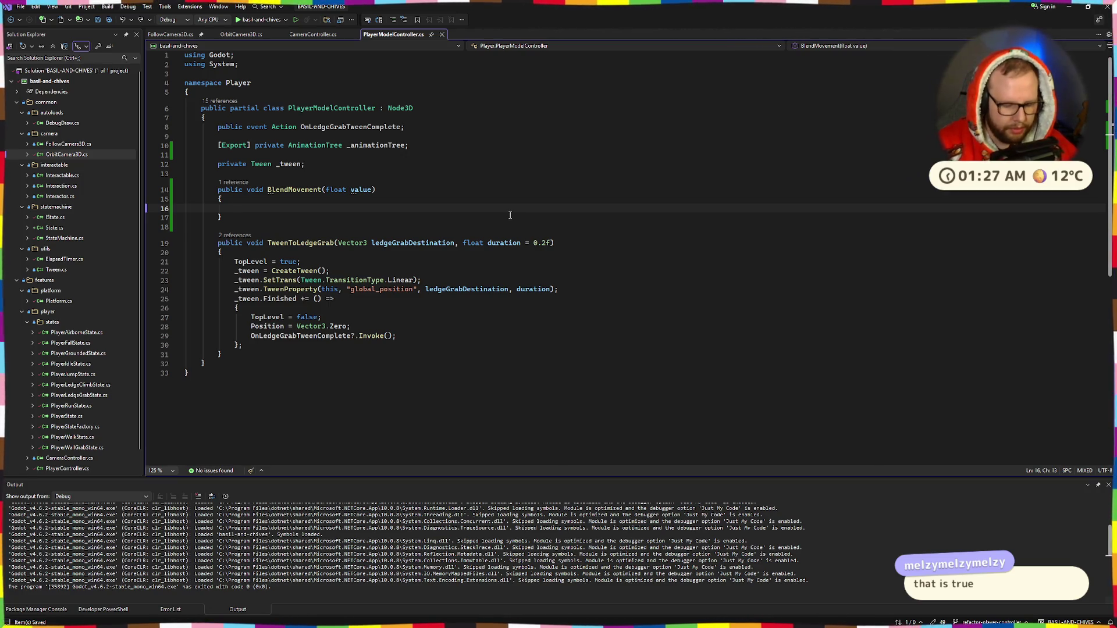
text(_animationTree.)
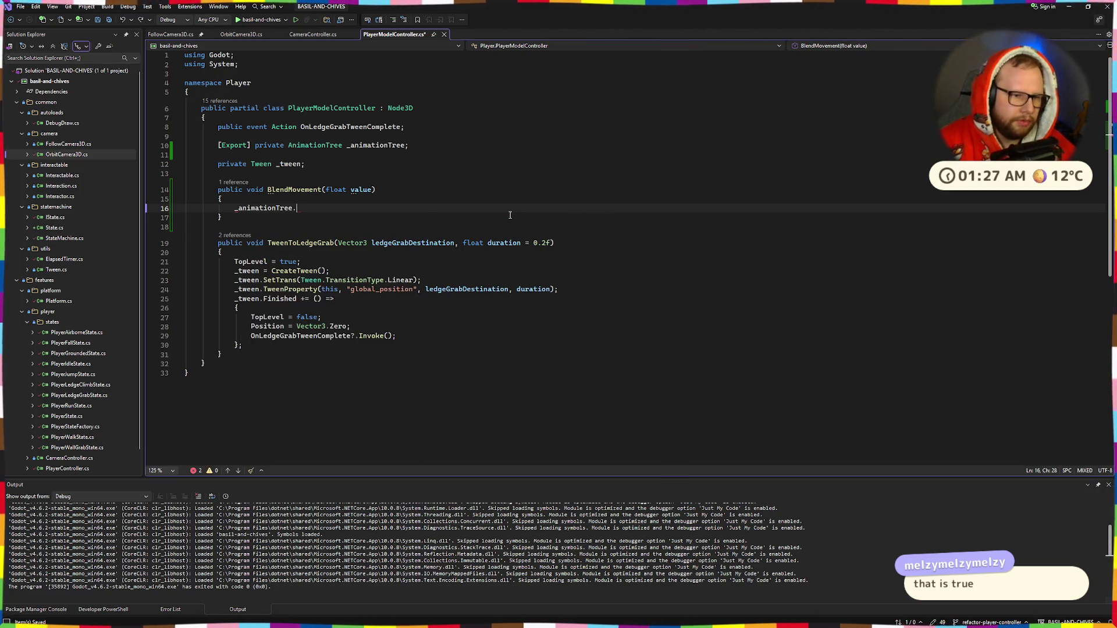
text(SetP)
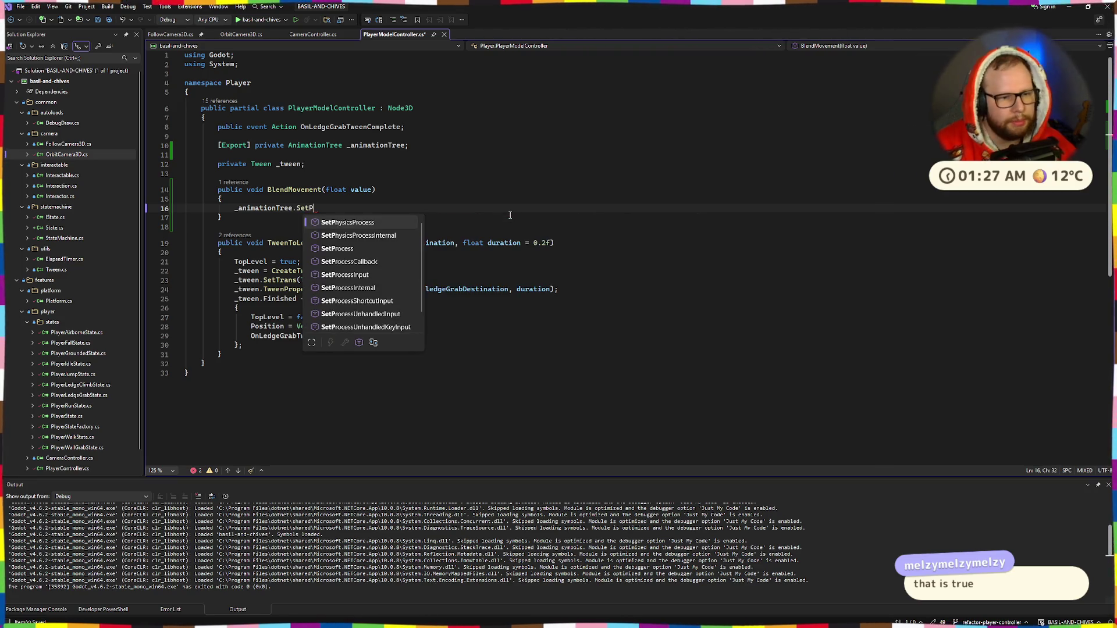
key(alt+Tab)
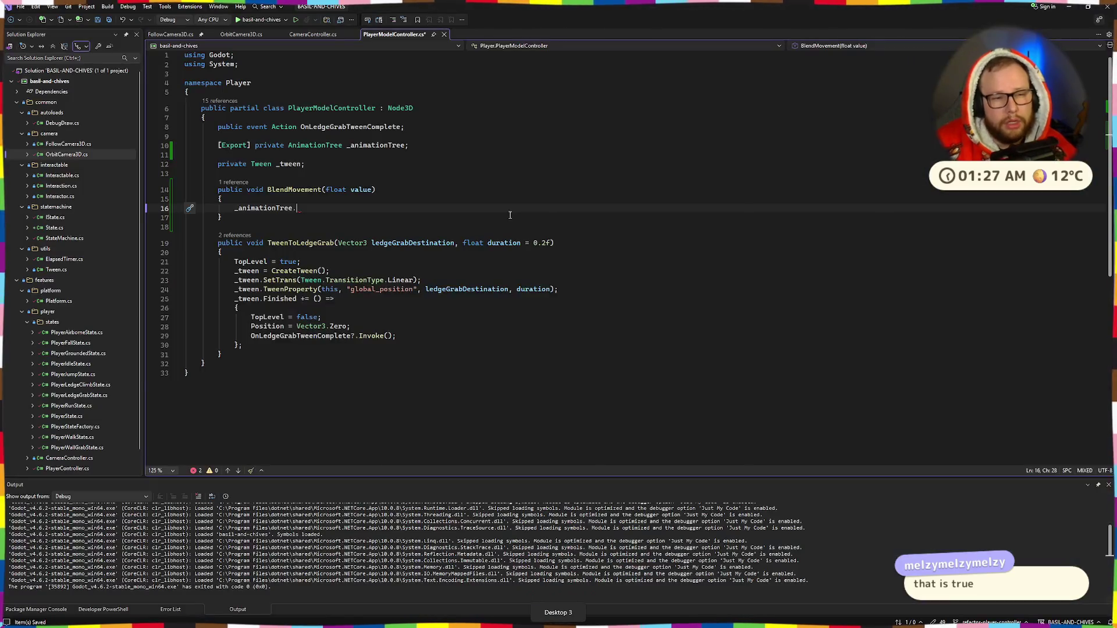
key(alt+Tab)
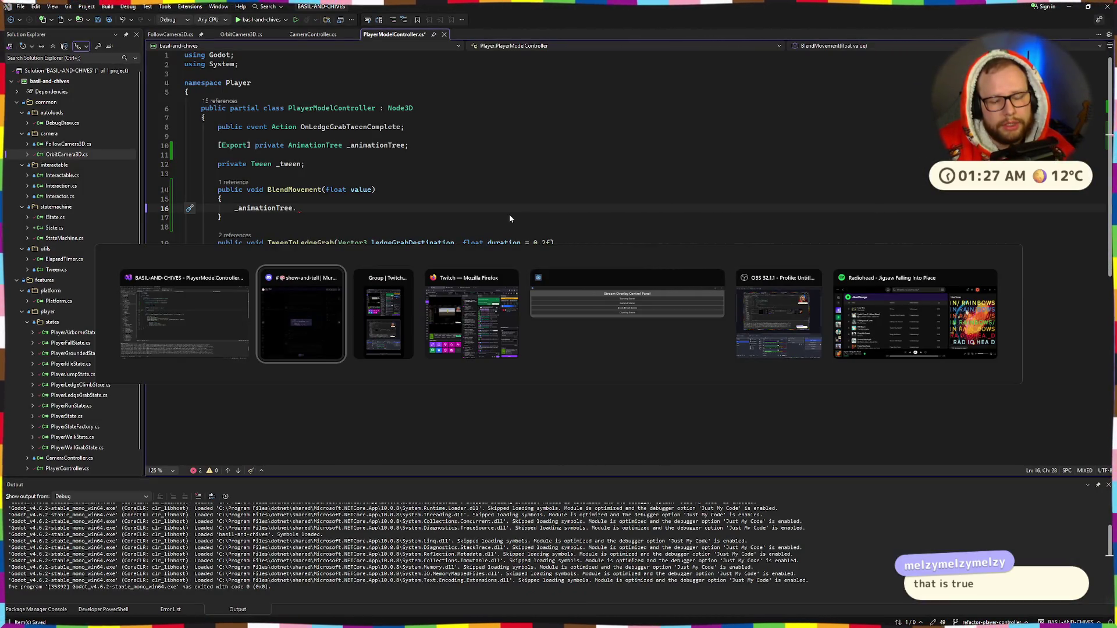
Open the reddit thread about setting blend tree node values in Firefox.
key(alt+Tab)
key(Tab)
key(Tab)
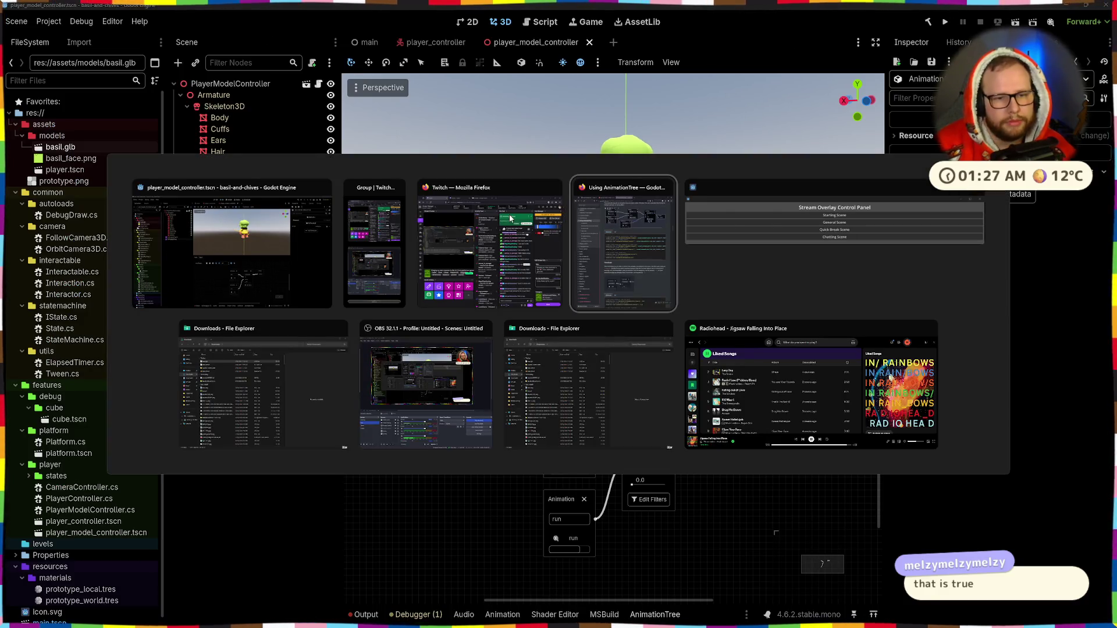
click(714, 11)
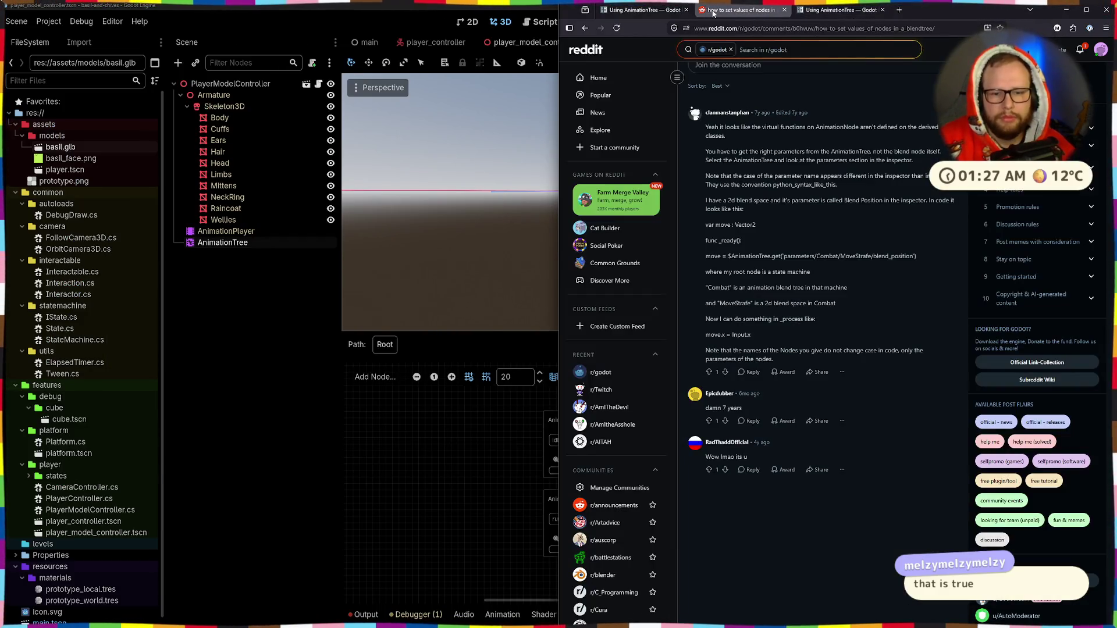
In Visual Studio, turn the call into _animationTree.Set(".
key(ctrl+super+Right)
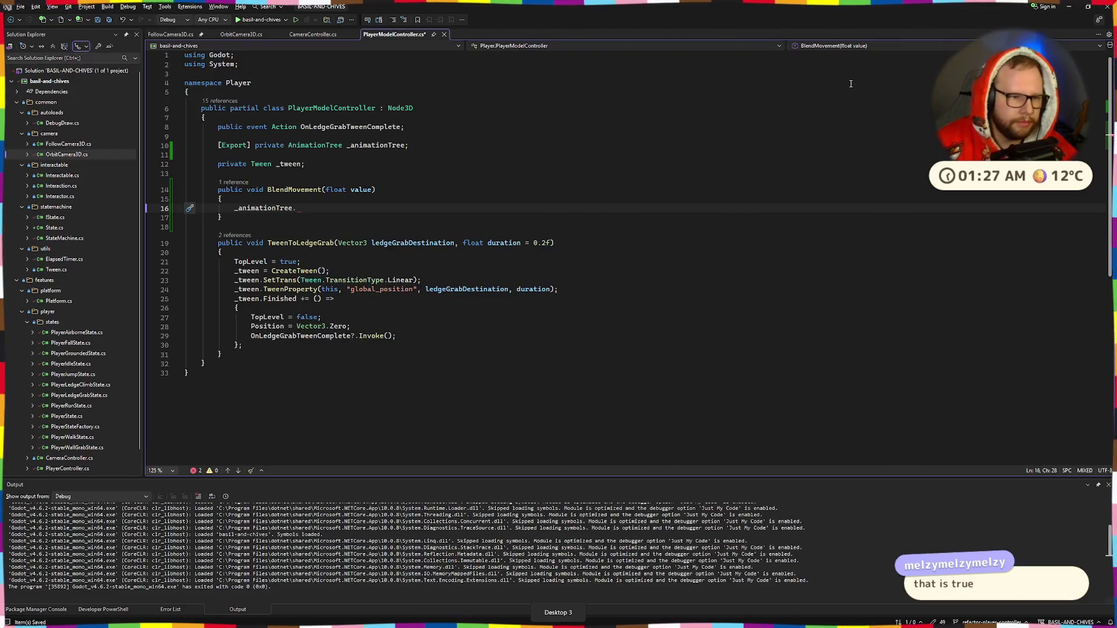
text(Set)
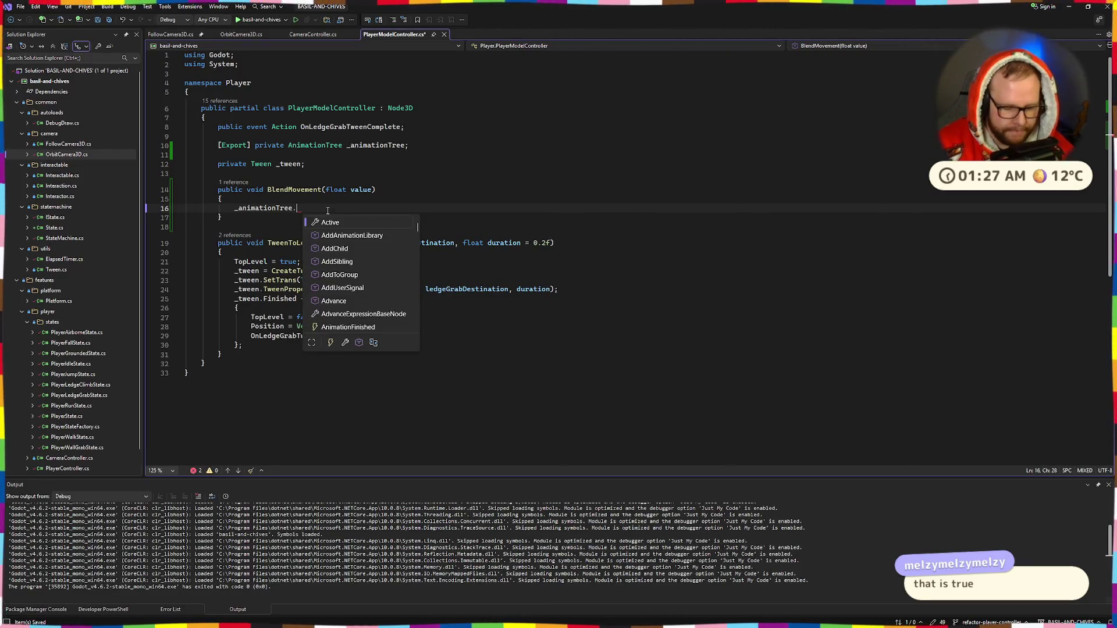
key(Escape)
text((")
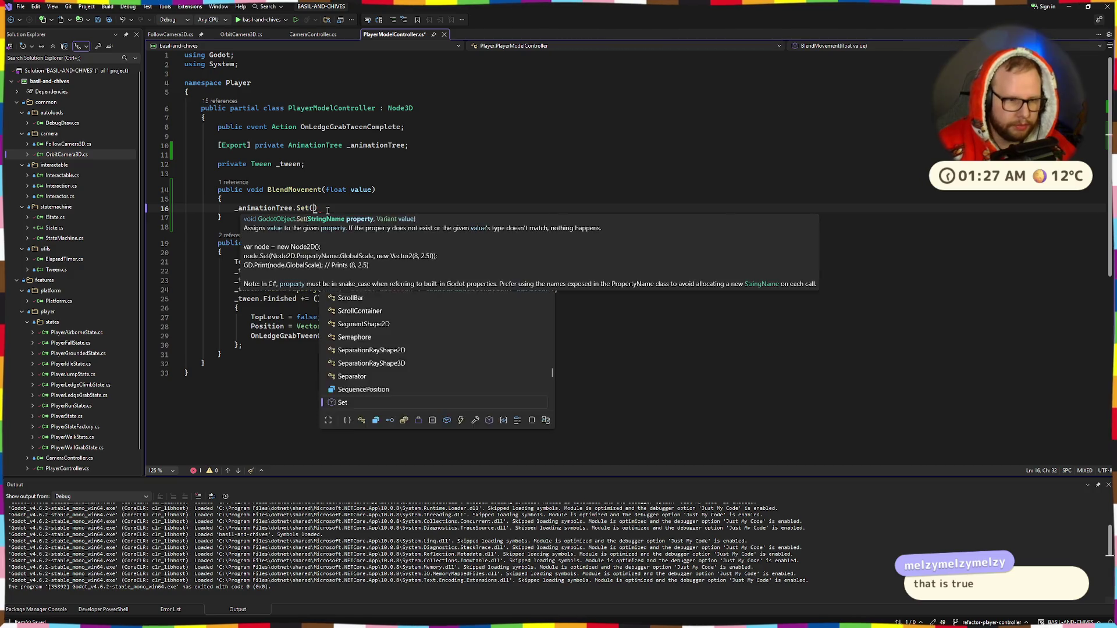
Return to Godot and select the movement Blend2 node in the blend tree.
key(ctrl+super+Left)
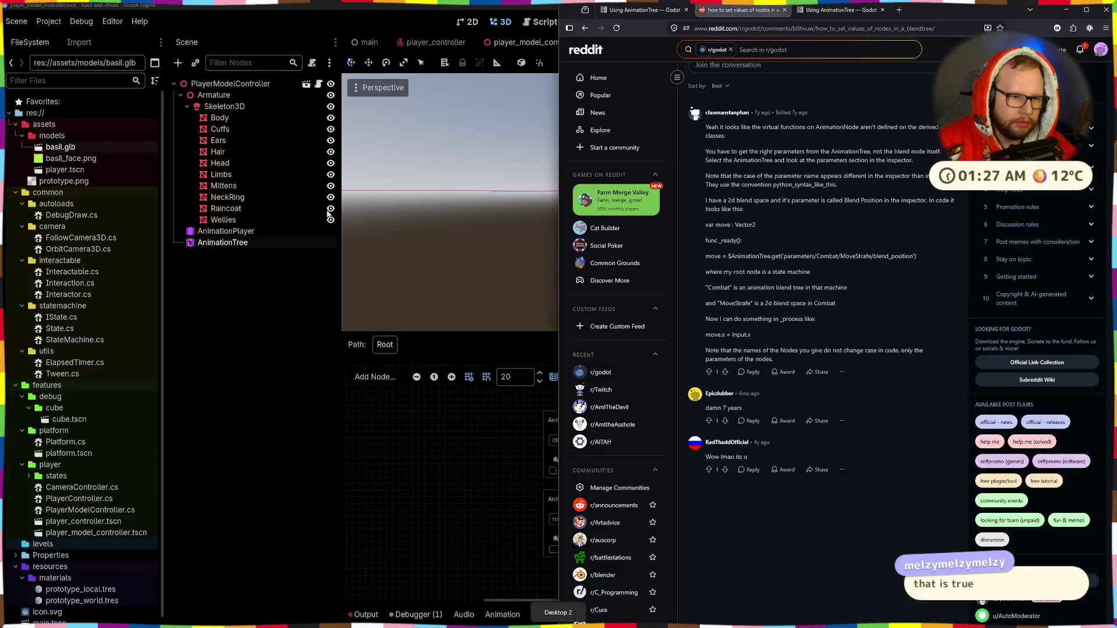
key(ctrl+super+Right)
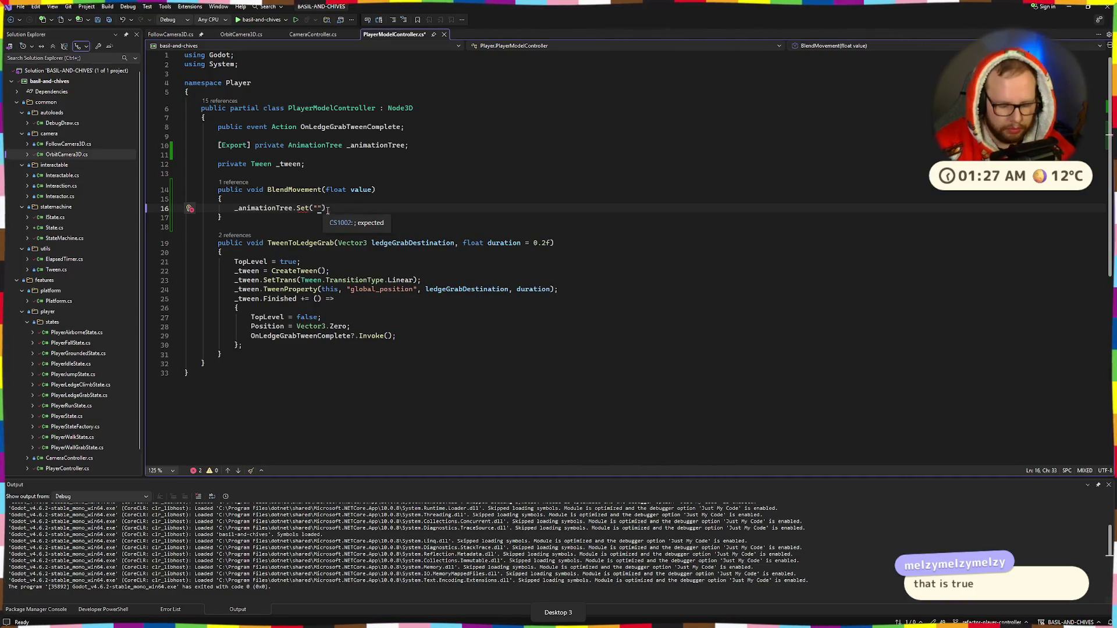
key(ctrl+super+Left)
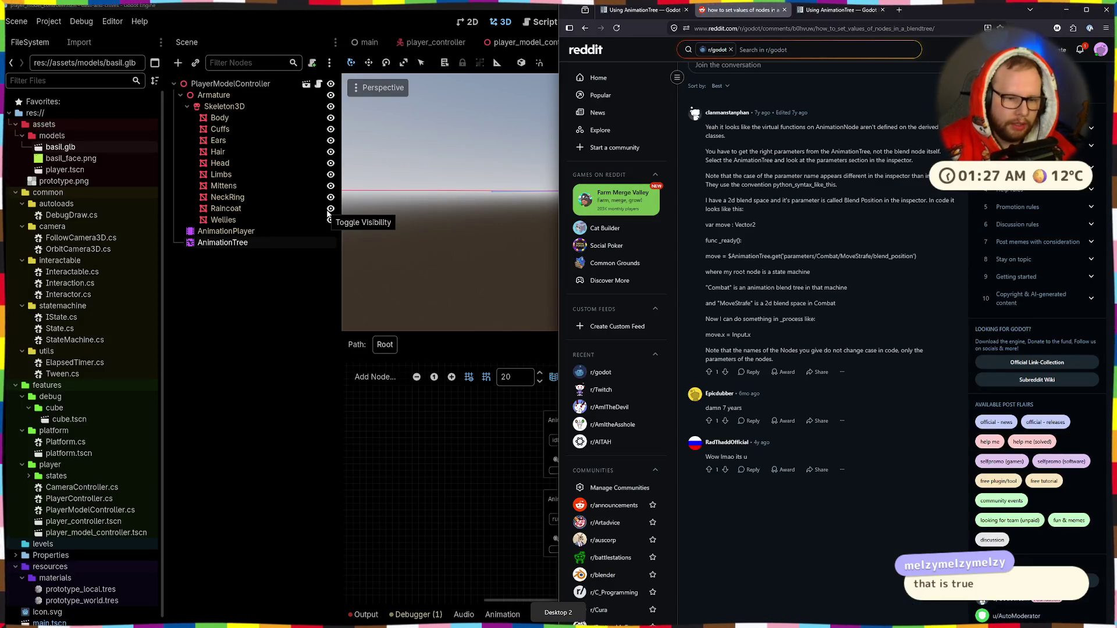
click(434, 464)
click(637, 420)
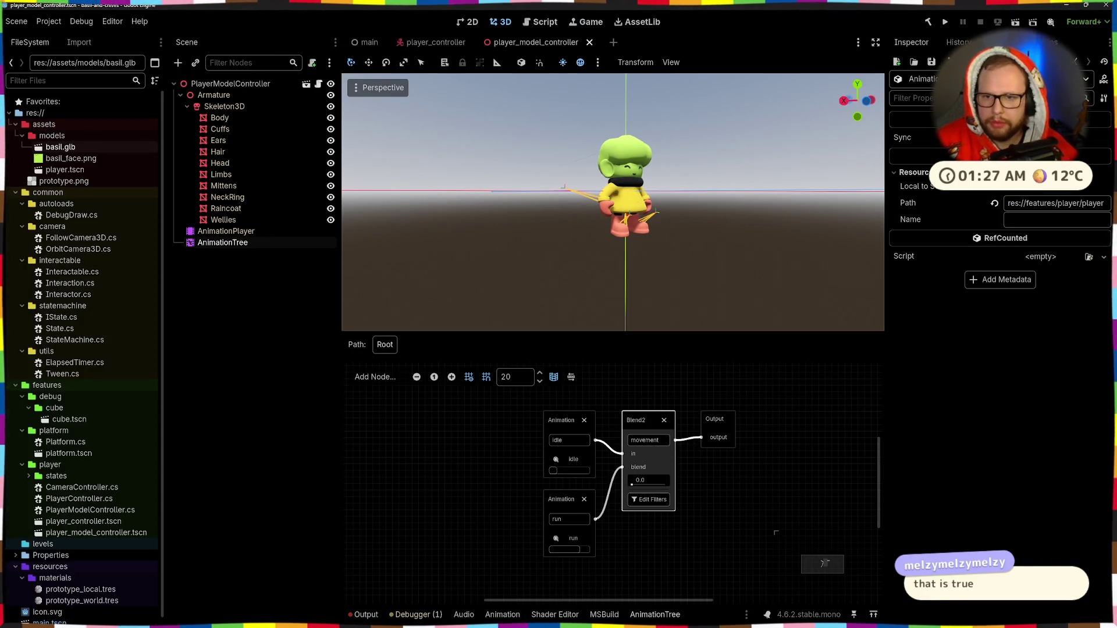
Check the Sync property's options, then close the Set call's string quote in Visual Studio.
right_click(906, 137)
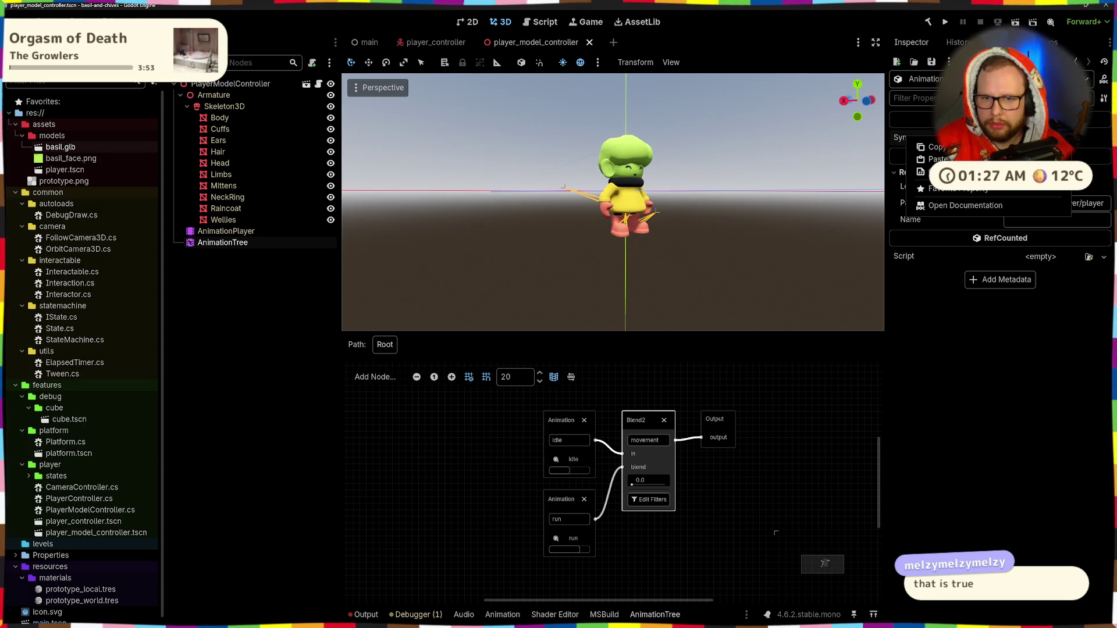
key(Escape)
key(ctrl+super+Right)
text("sync"))
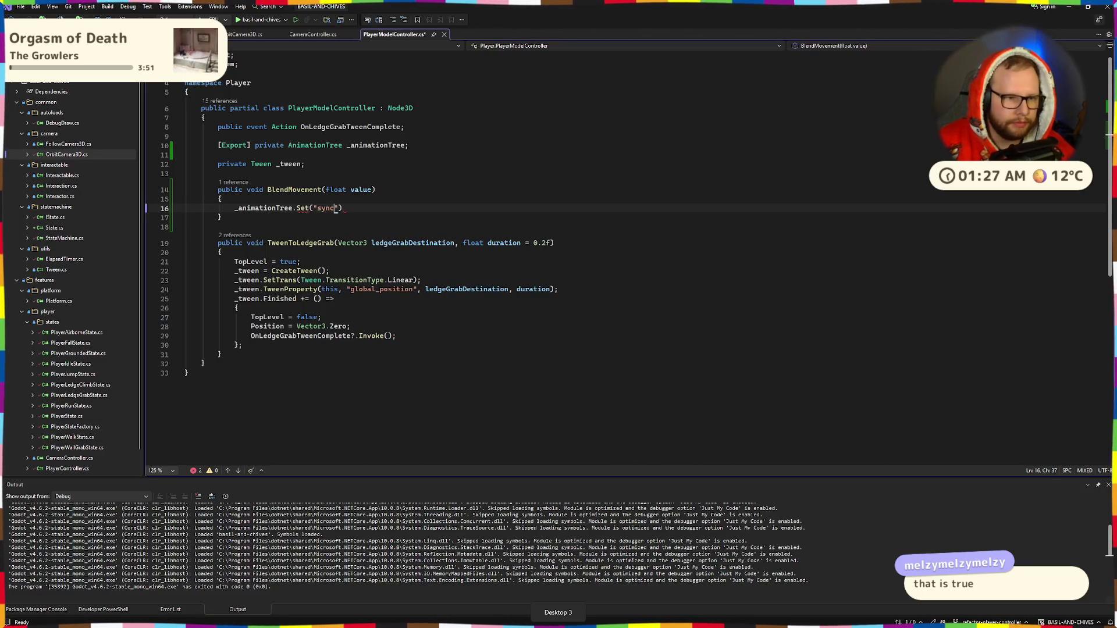
key(ctrl+super+Left)
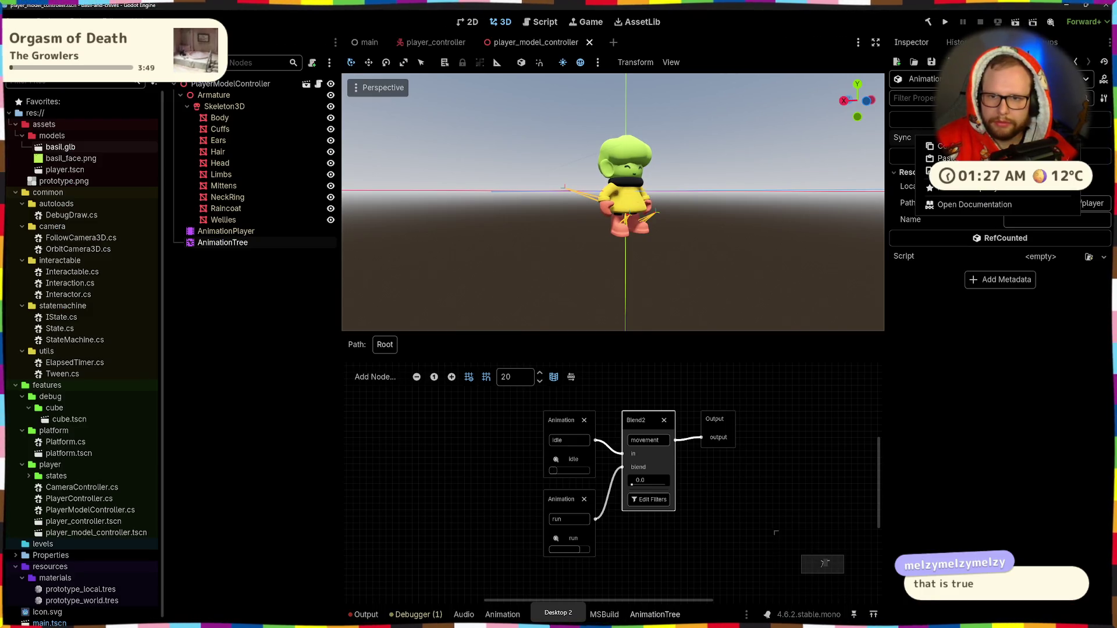
Copy the AnimationTree's movement Blend Amount property path from Parameters.
click(954, 367)
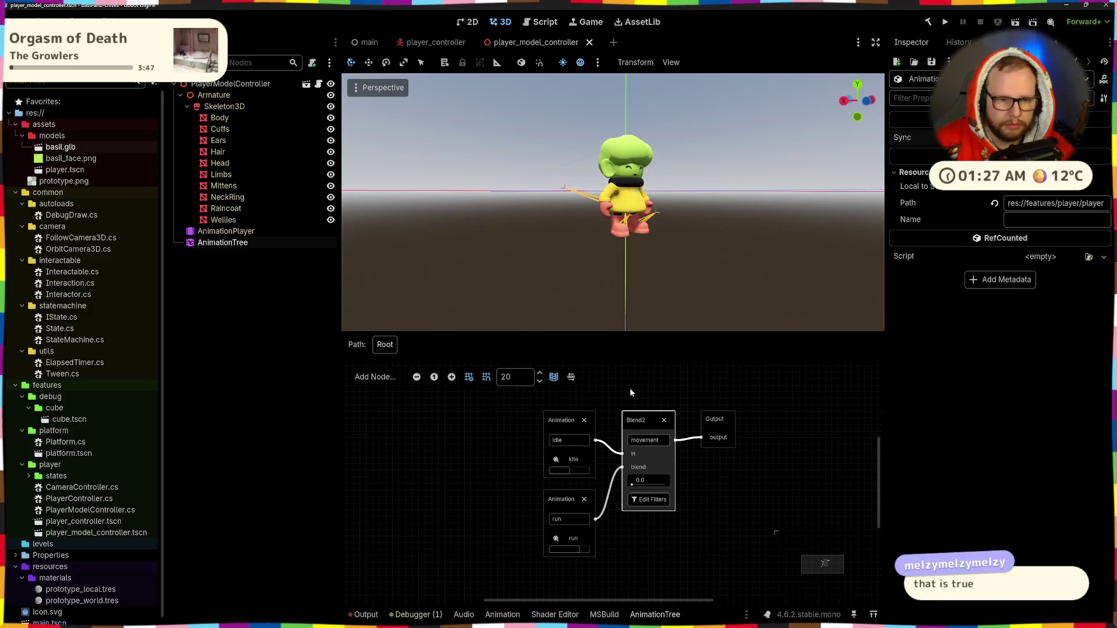
click(233, 244)
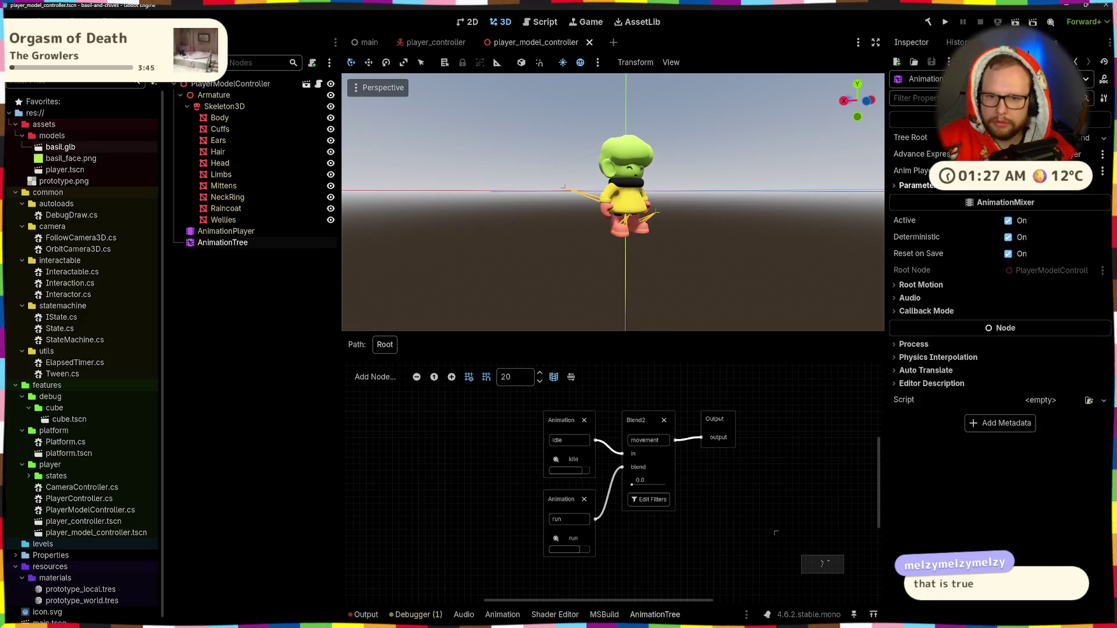
click(917, 185)
click(925, 198)
right_click(934, 212)
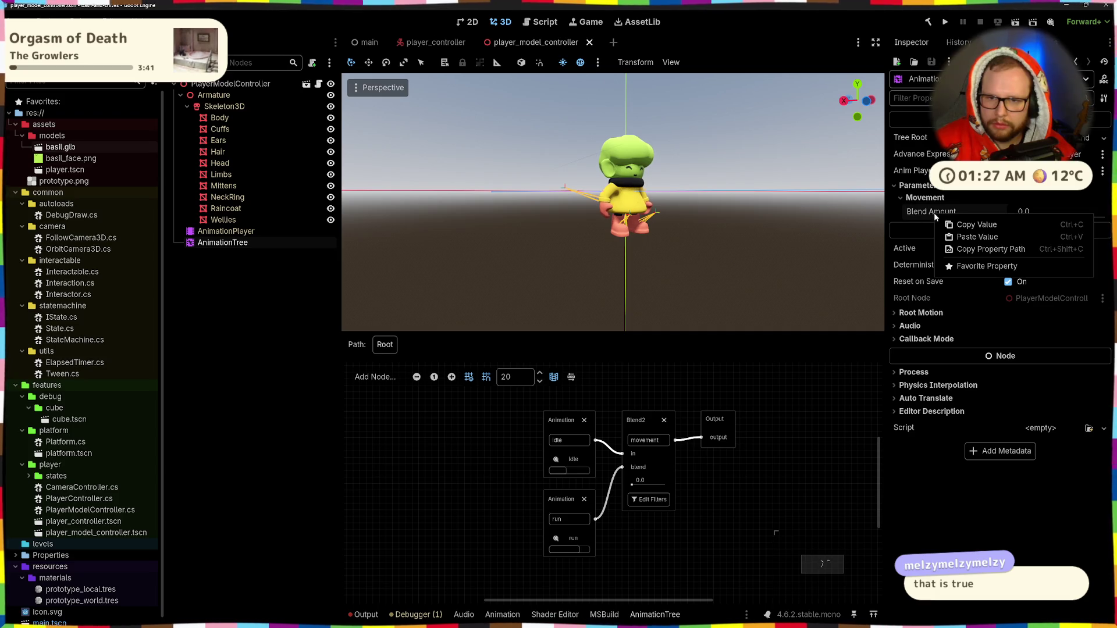
click(981, 248)
key(alt+Tab)
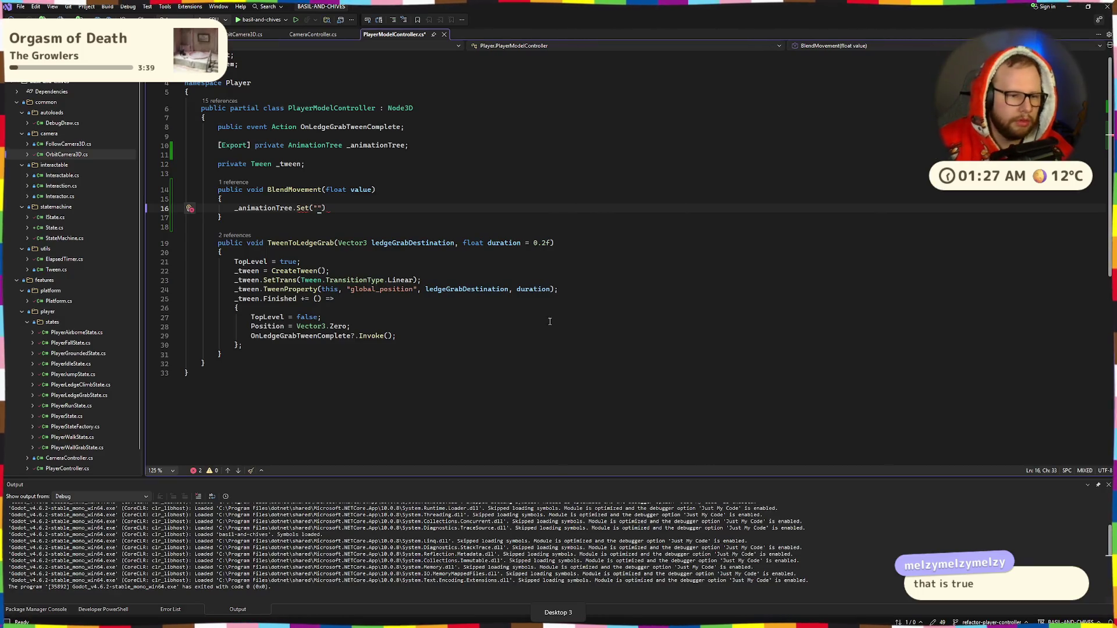
Paste 'parameters/movement/blend_amount' into Set, pass value as the second argument, and save.
key(ctrl+v)
click(486, 208)
text(;)
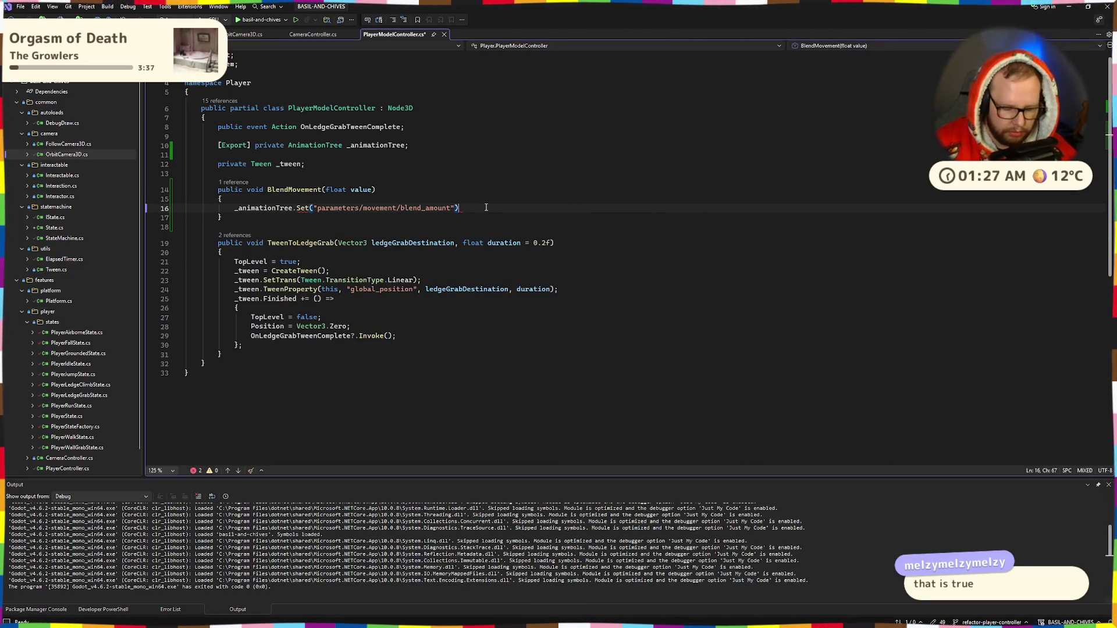
key(Left)
key(Left)
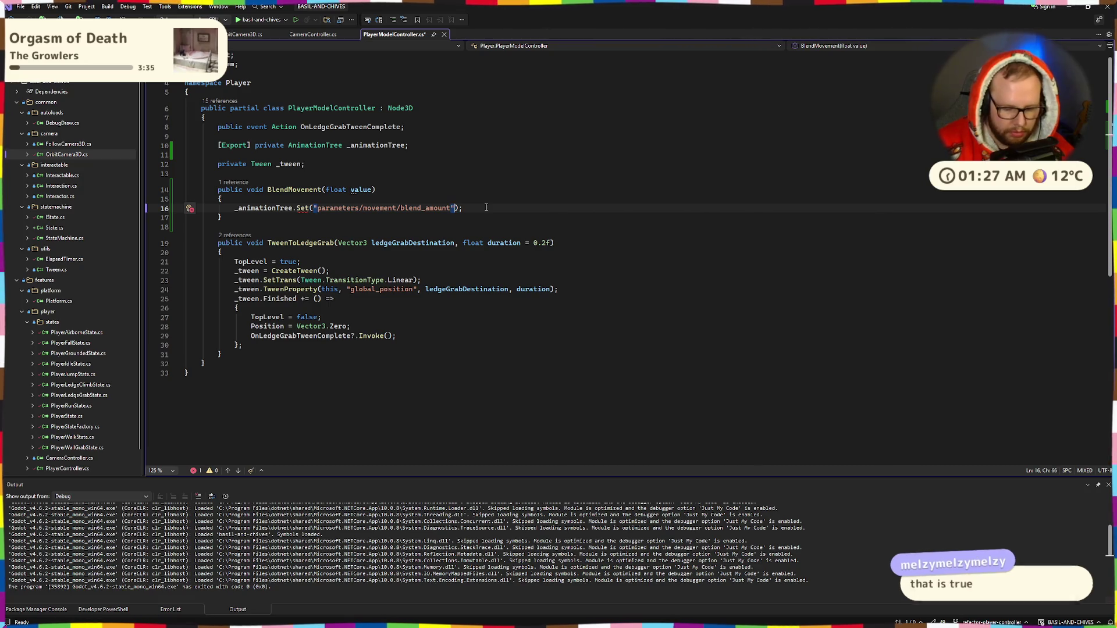
text(,  value)
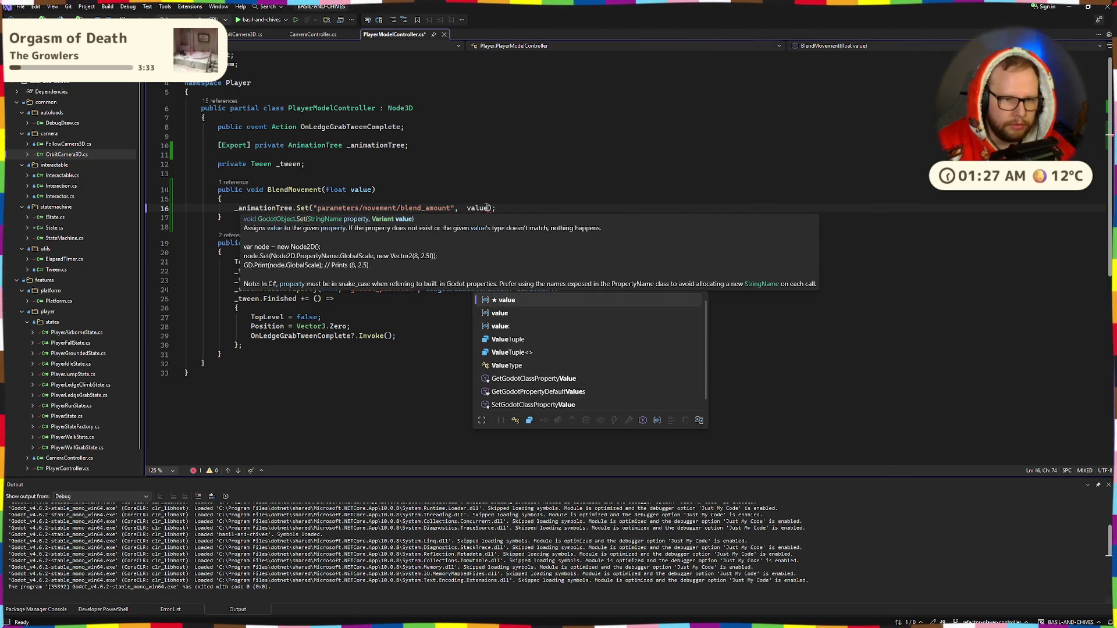
key(Tab)
key(ctrl+s)
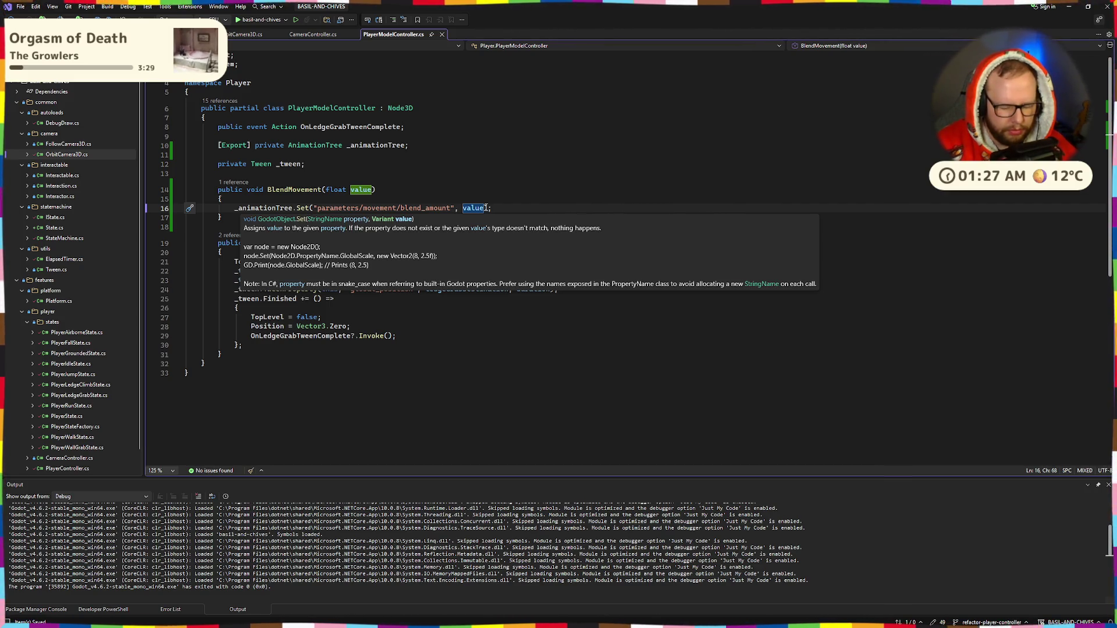
Wrap value in Mathf.Clamp(value, 0.0f, 1.0f) and review the finished method.
text(clamp)
key(ctrl+z)
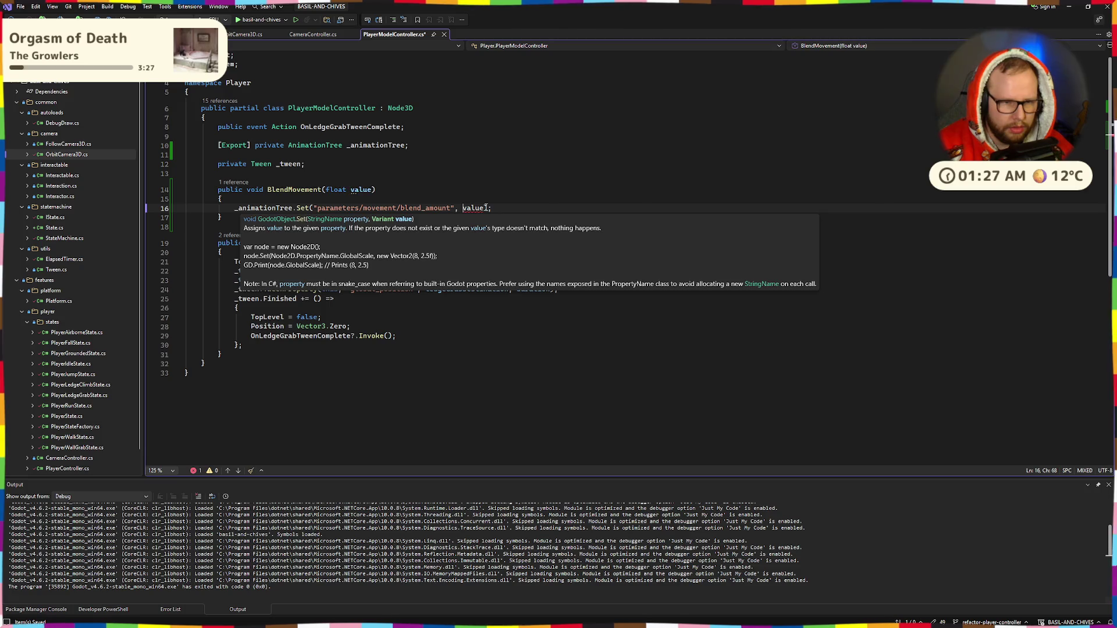
text(clam)
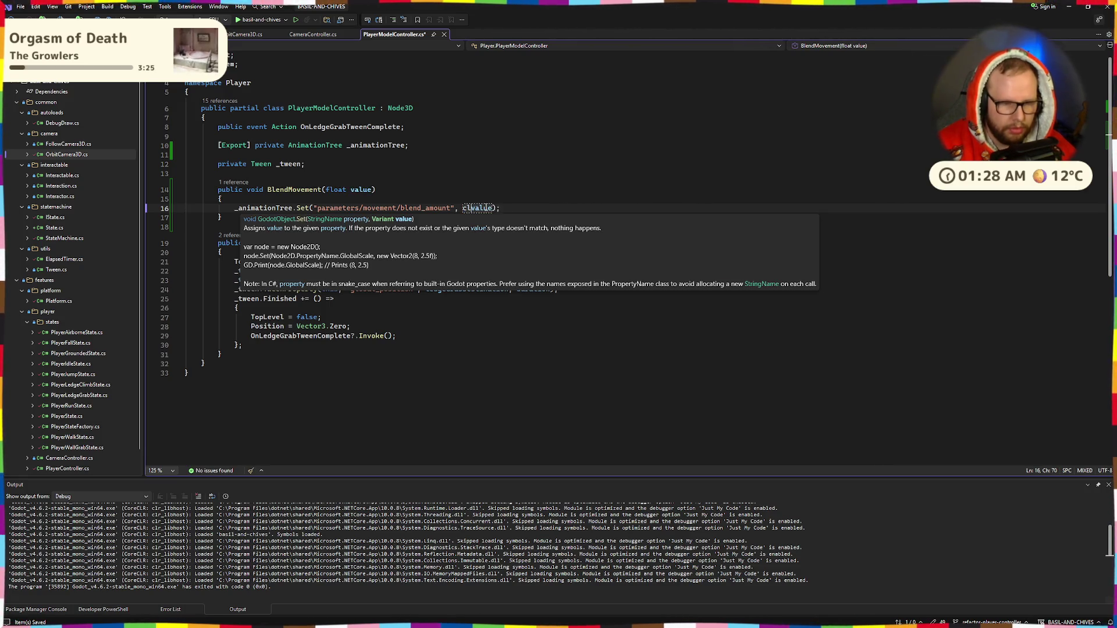
key(BackSpace)
key(BackSpace)
key(BackSpace)
text(Mathf)
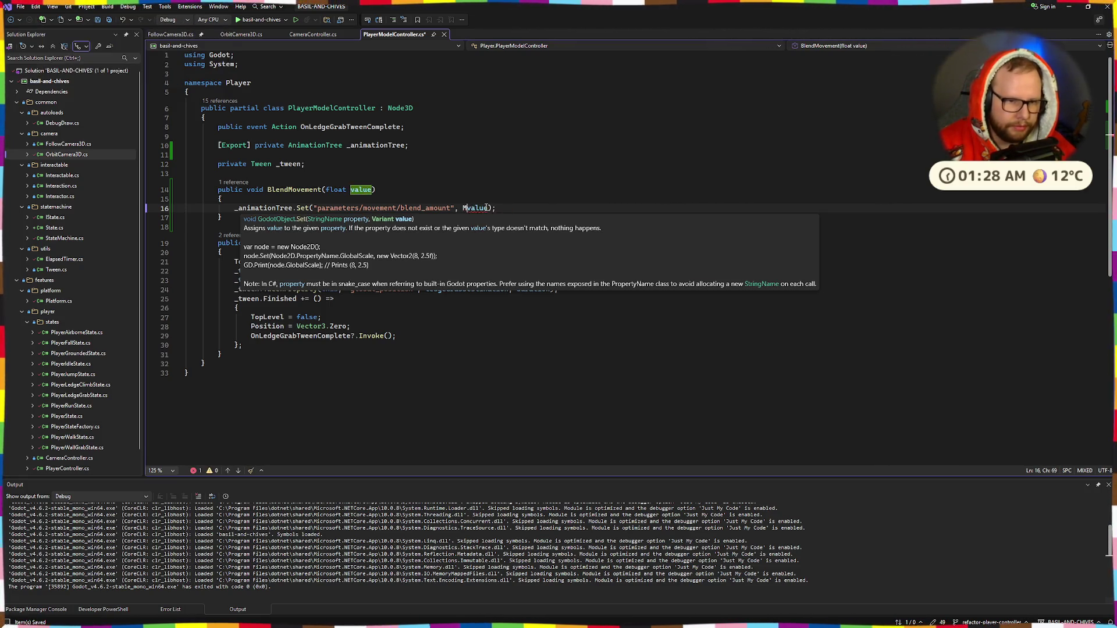
text(.Clamp()
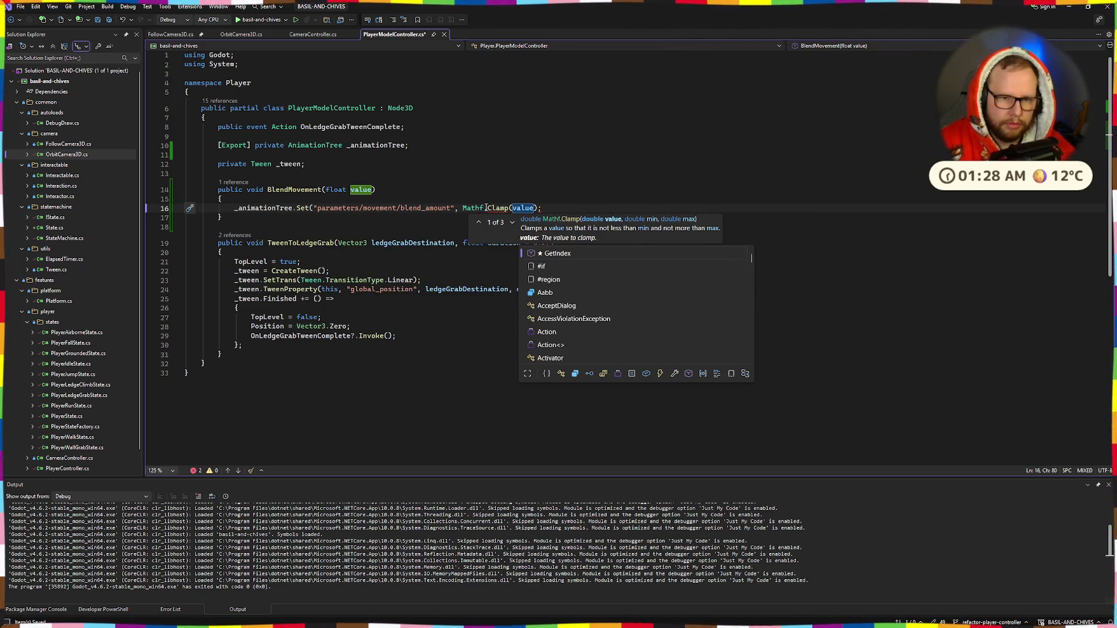
key(ctrl+Right)
text(, 0.0f, 1)
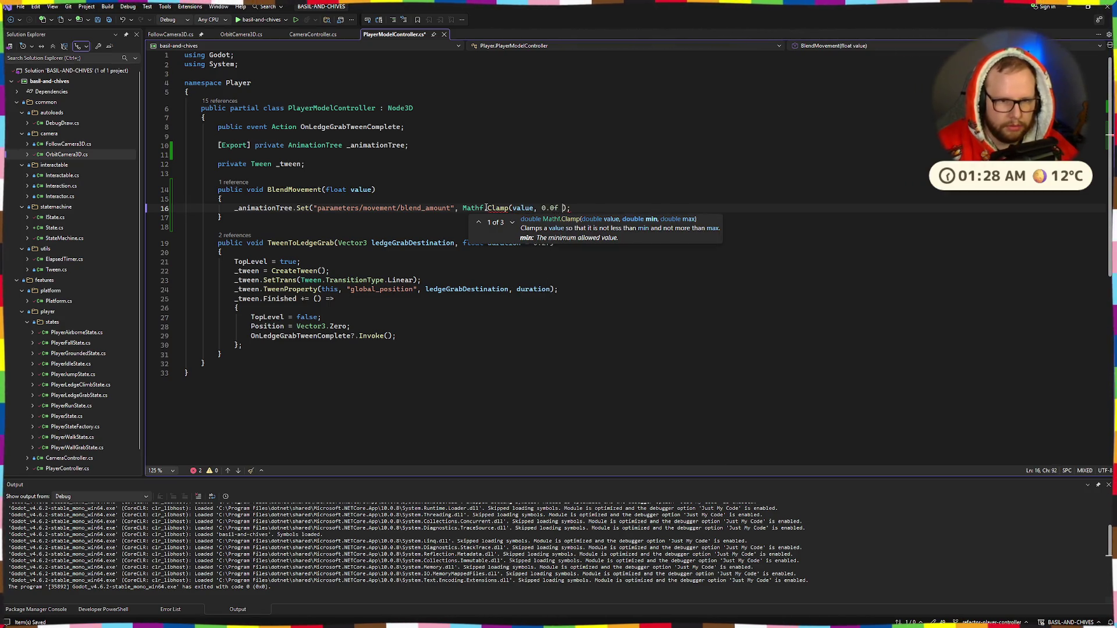
text(.0f))
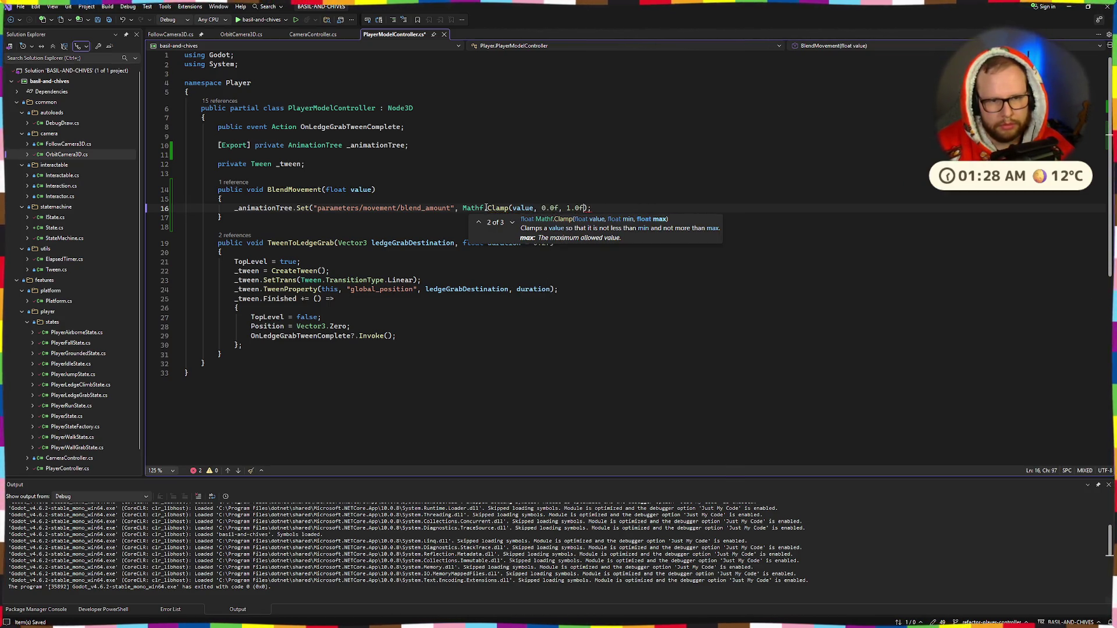
text())
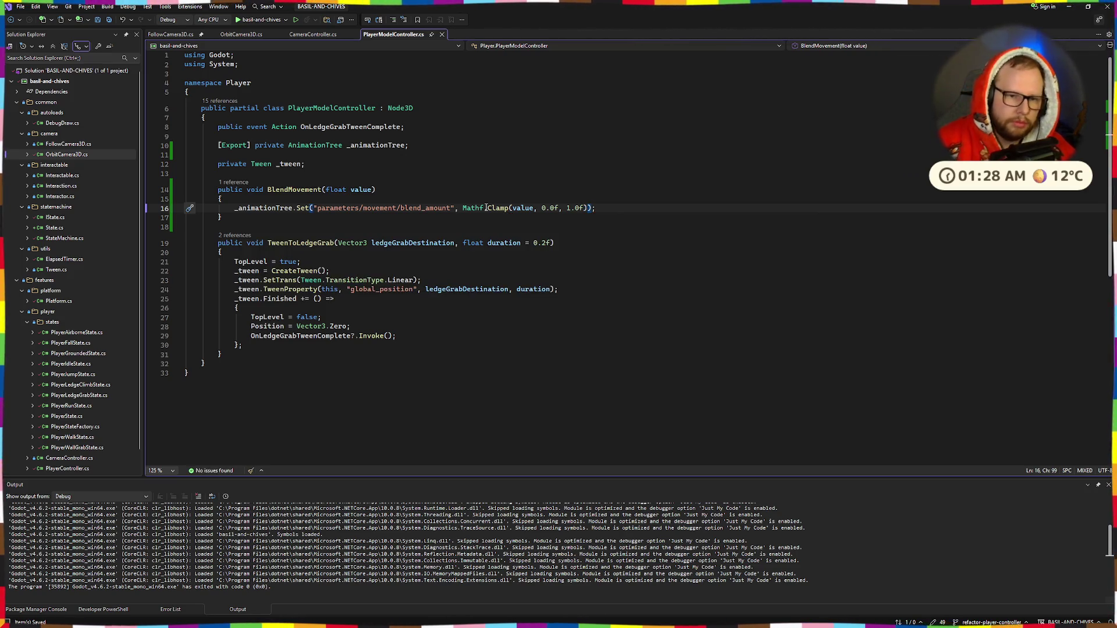
click(308, 173)
drag(308, 173, 349, 228)
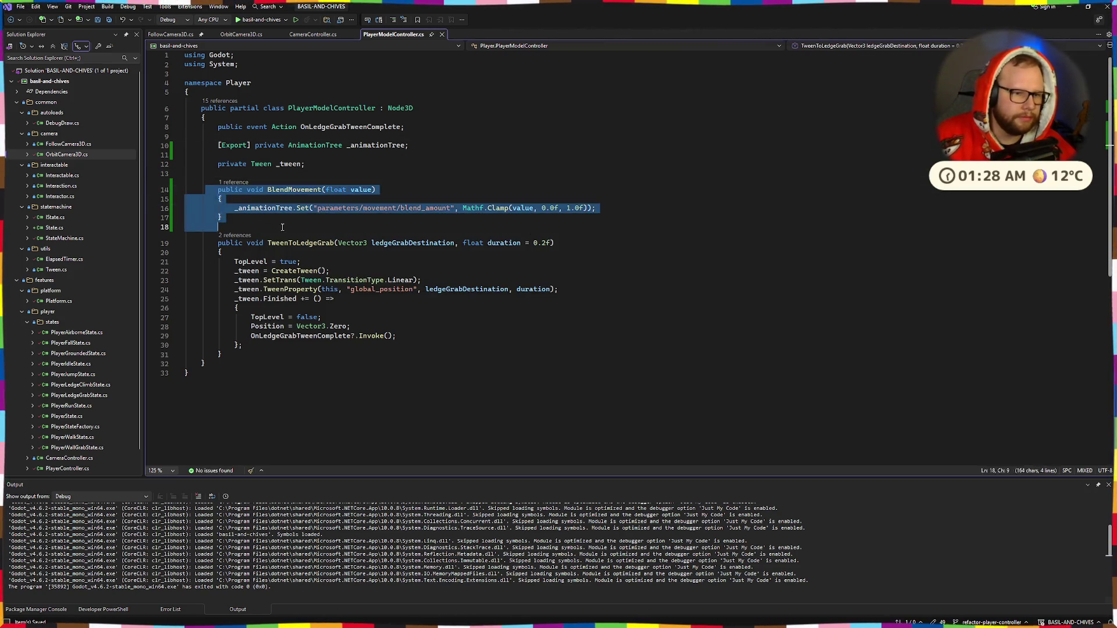
click(586, 175)
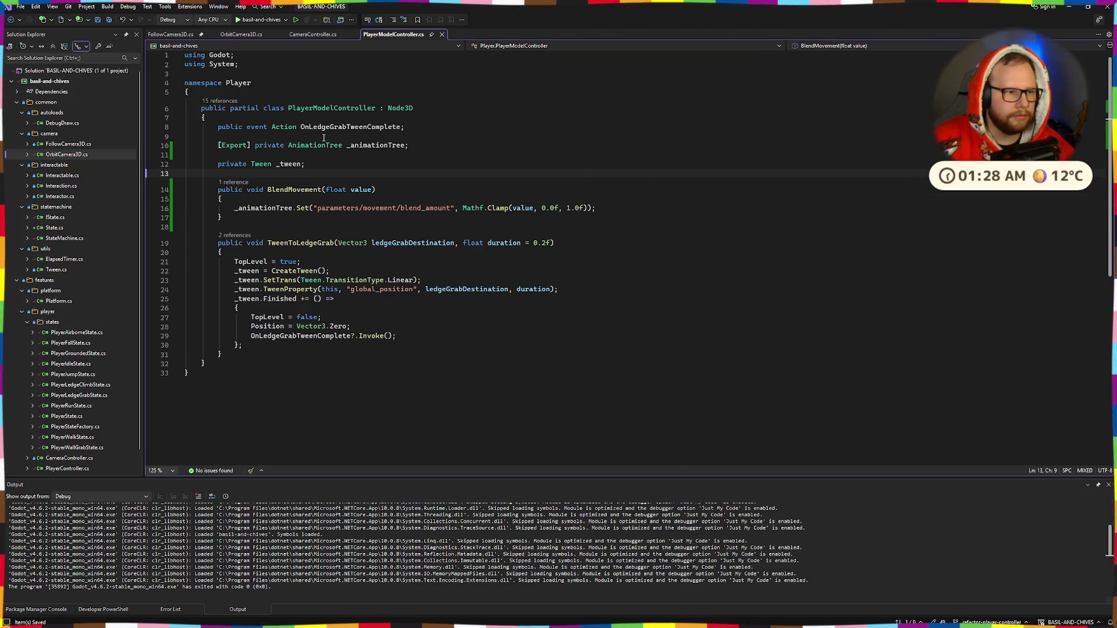
Close the CameraController.cs, OrbitCamera3D.cs and FollowCamera3D.cs tabs.
click(302, 33)
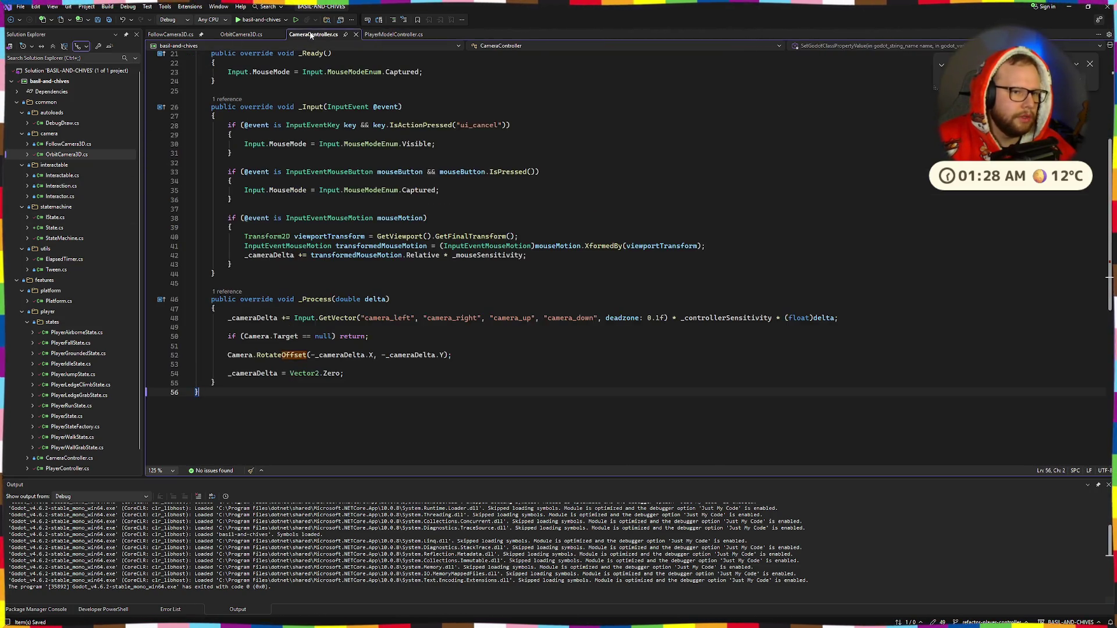
click(355, 35)
click(253, 36)
middle_click(252, 36)
middle_click(201, 35)
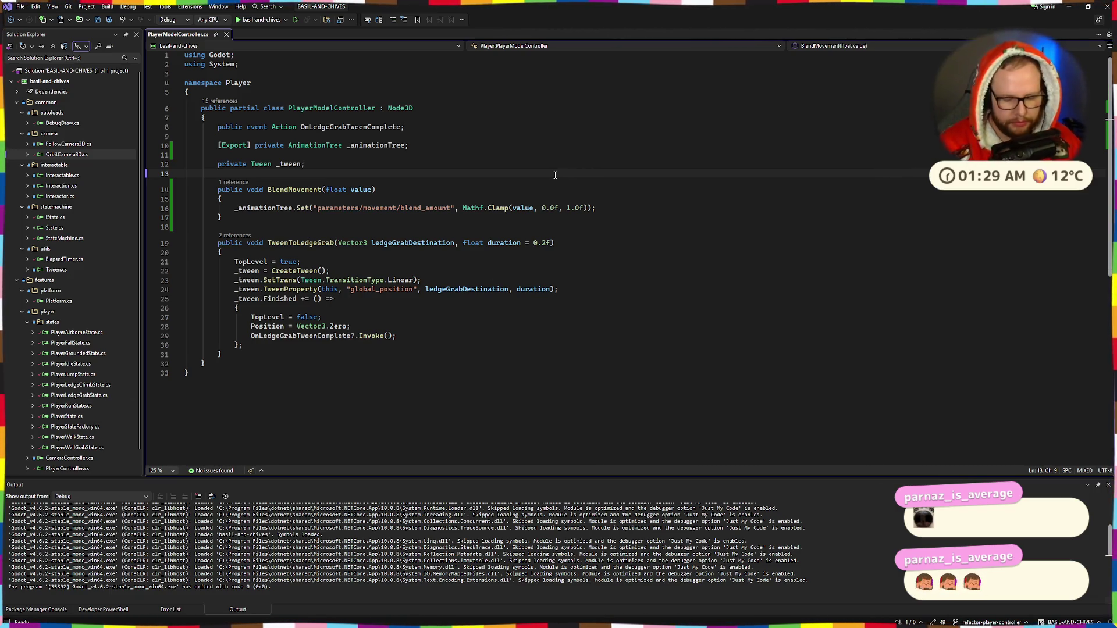
Open PlayerController.cs through a Ctrl+T search for 'play' and scroll to ApplyMovement.
key(ctrl+t)
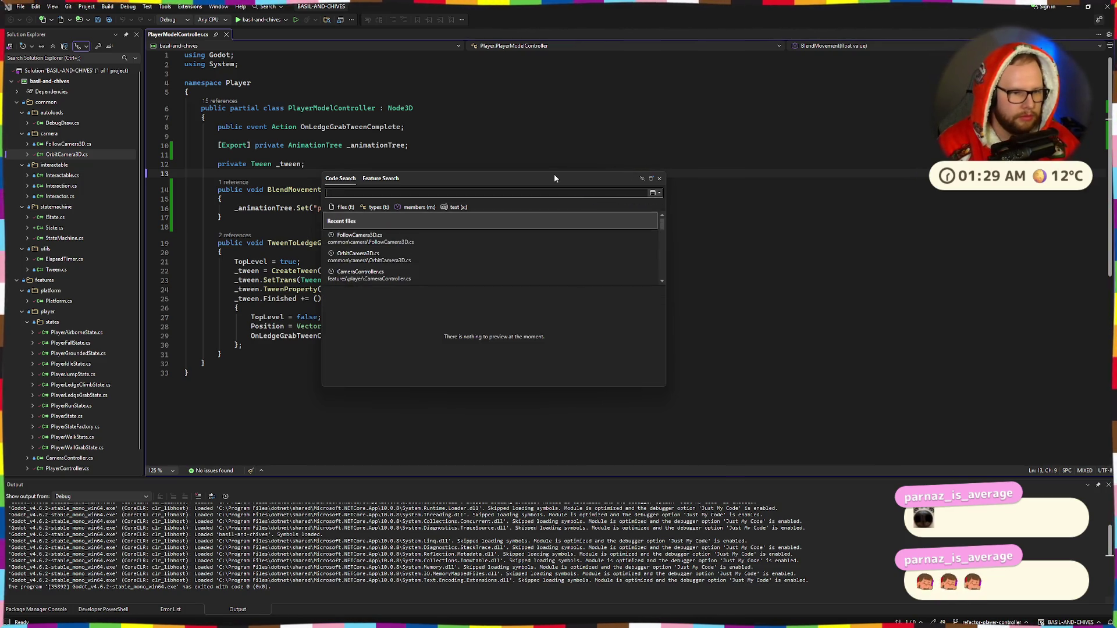
text(play)
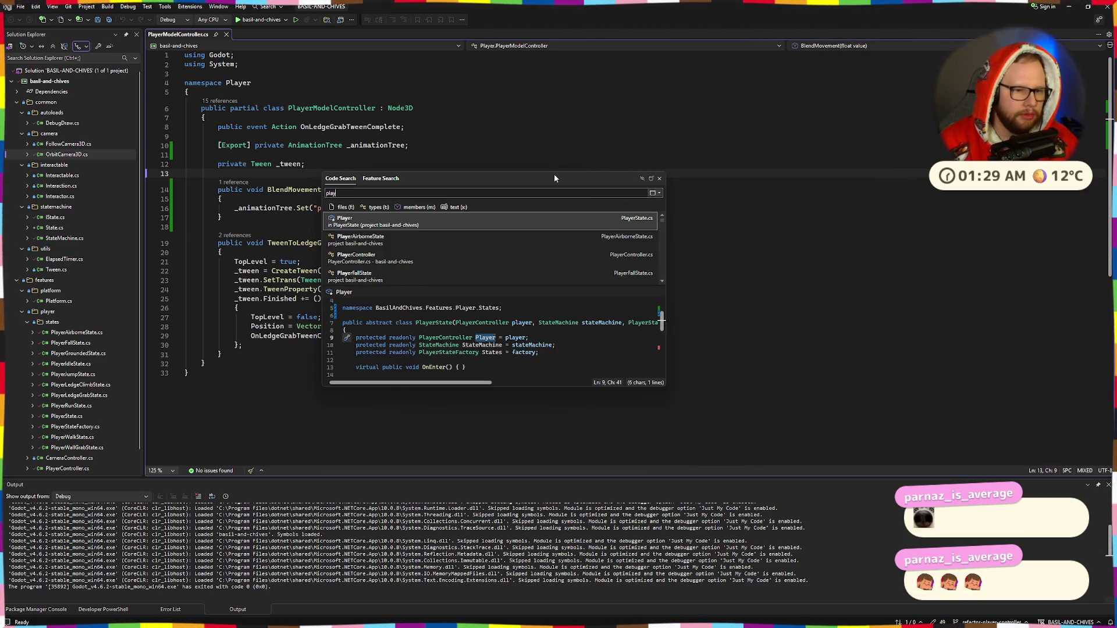
key(Down)
key(Down)
key(Return)
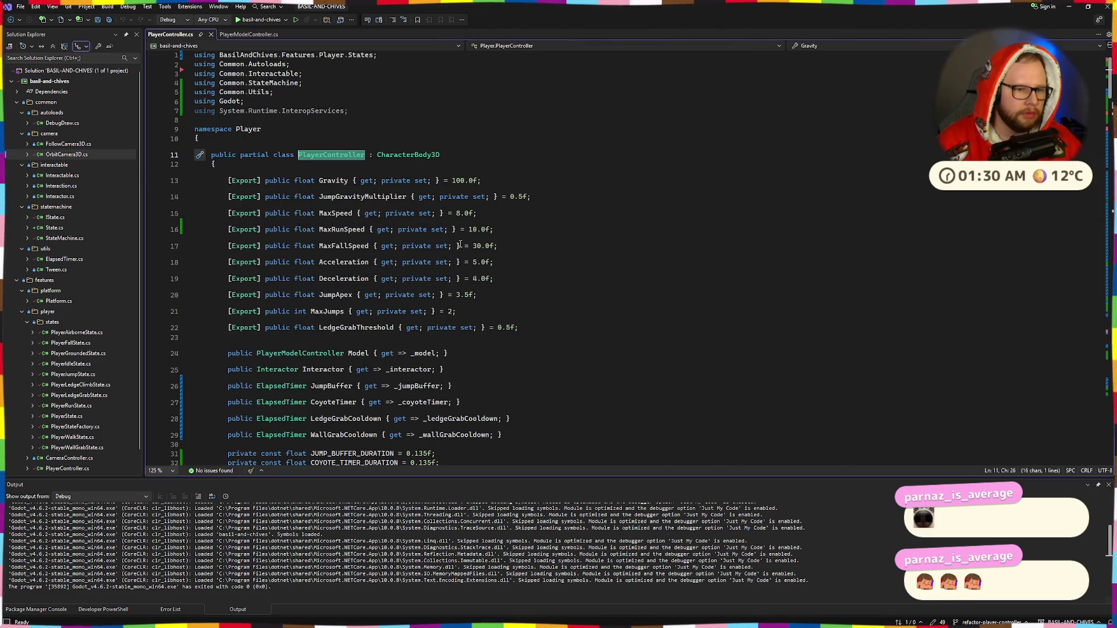
scroll(460, 245, down, 18)
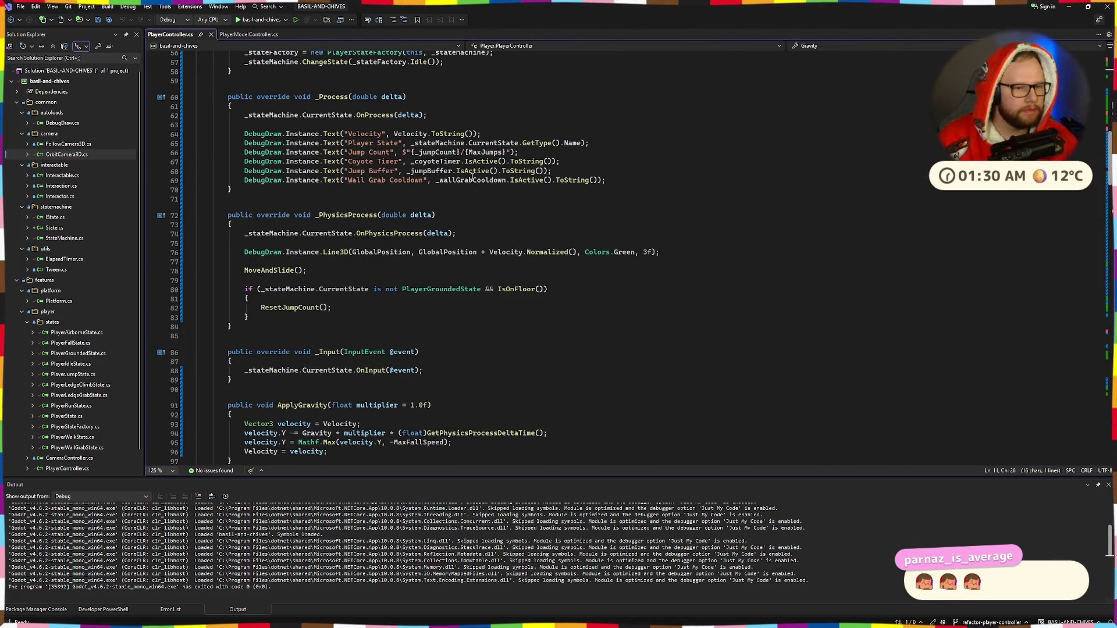
scroll(471, 178, down, 7)
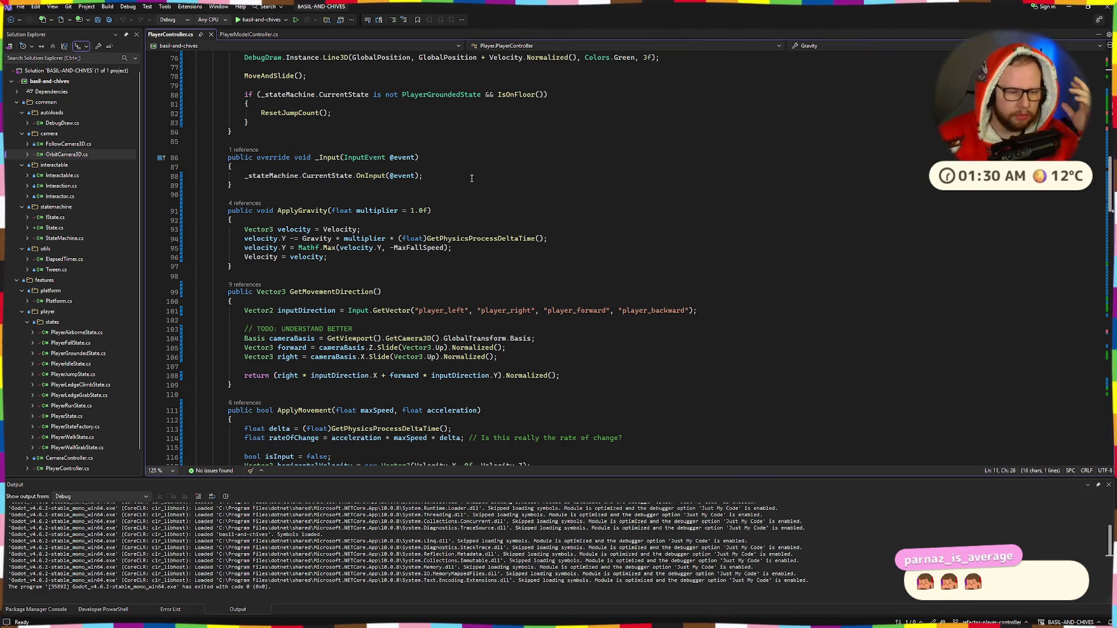
scroll(504, 262, down, 12)
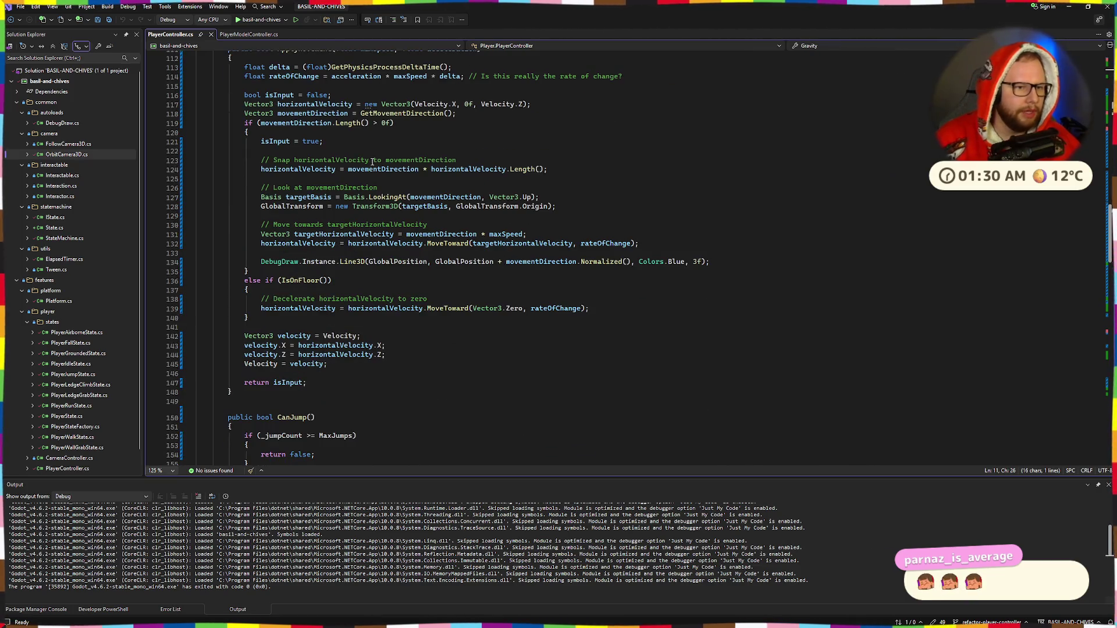
scroll(373, 162, up, 3)
Inspect ApplyMovement's horizontalVelocity code, briefly adding blank lines below the snap code, then undoing them.
click(387, 218)
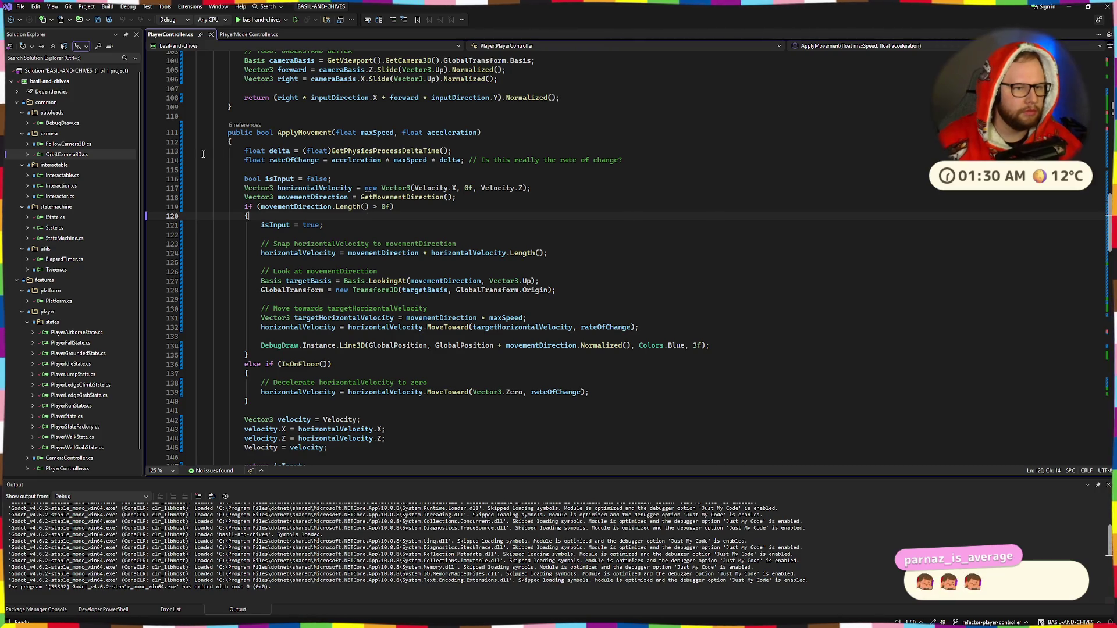
click(370, 243)
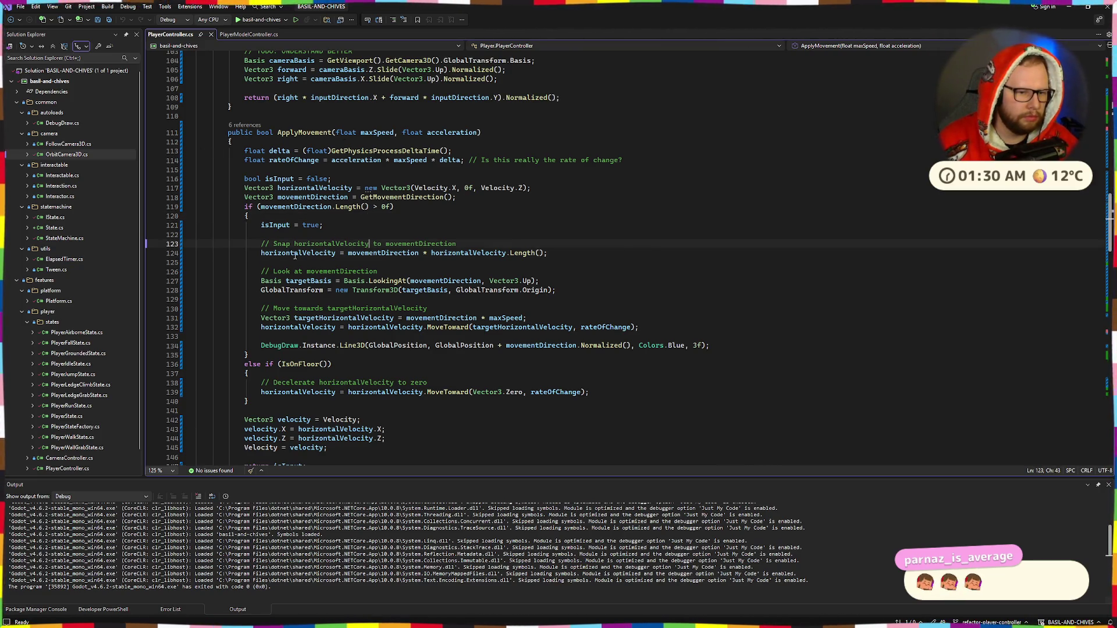
key(Up)
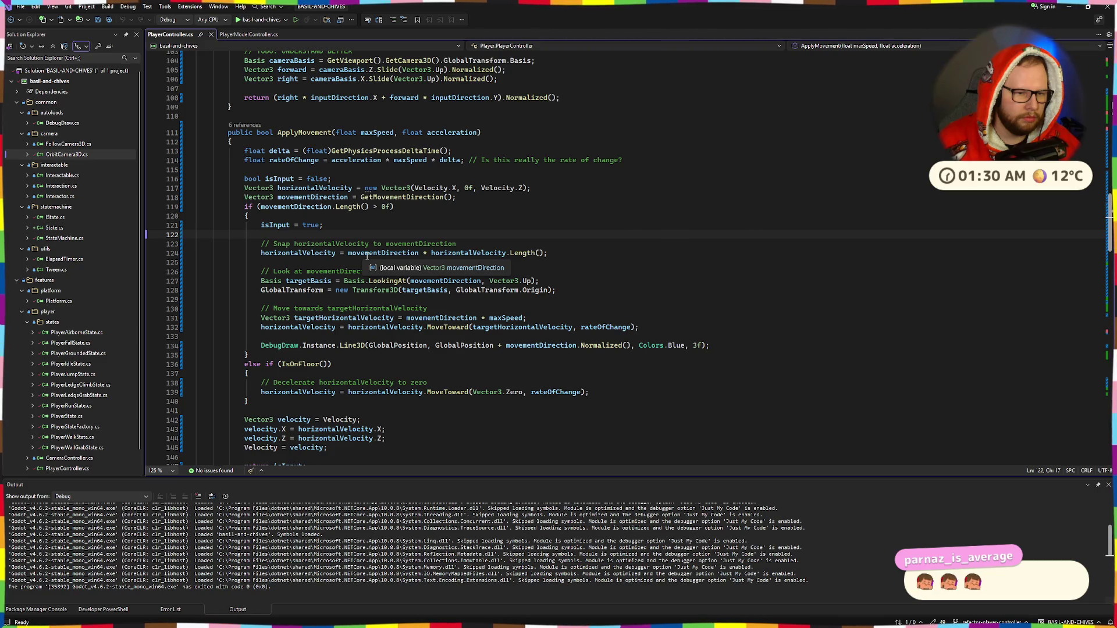
click(351, 263)
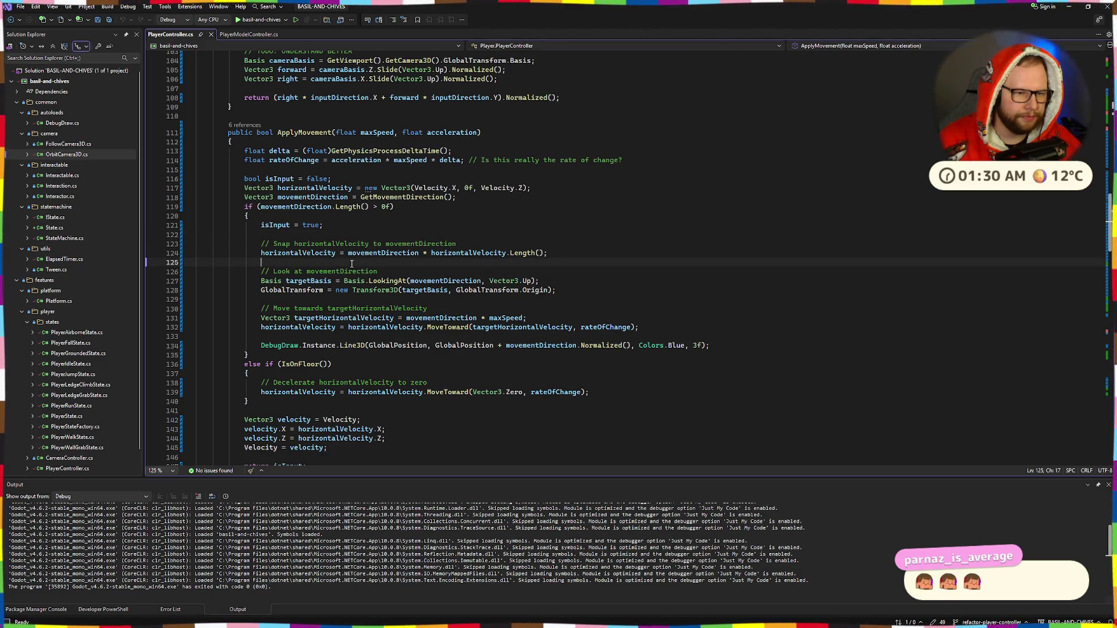
key(Return)
key(Return)
key(Up)
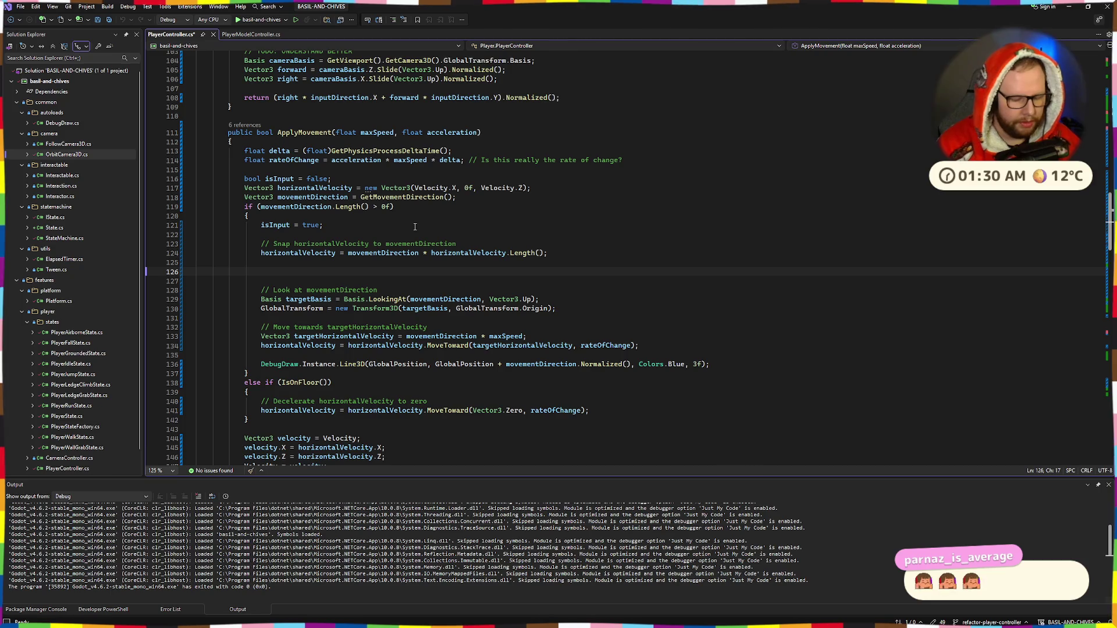
key(ctrl+z)
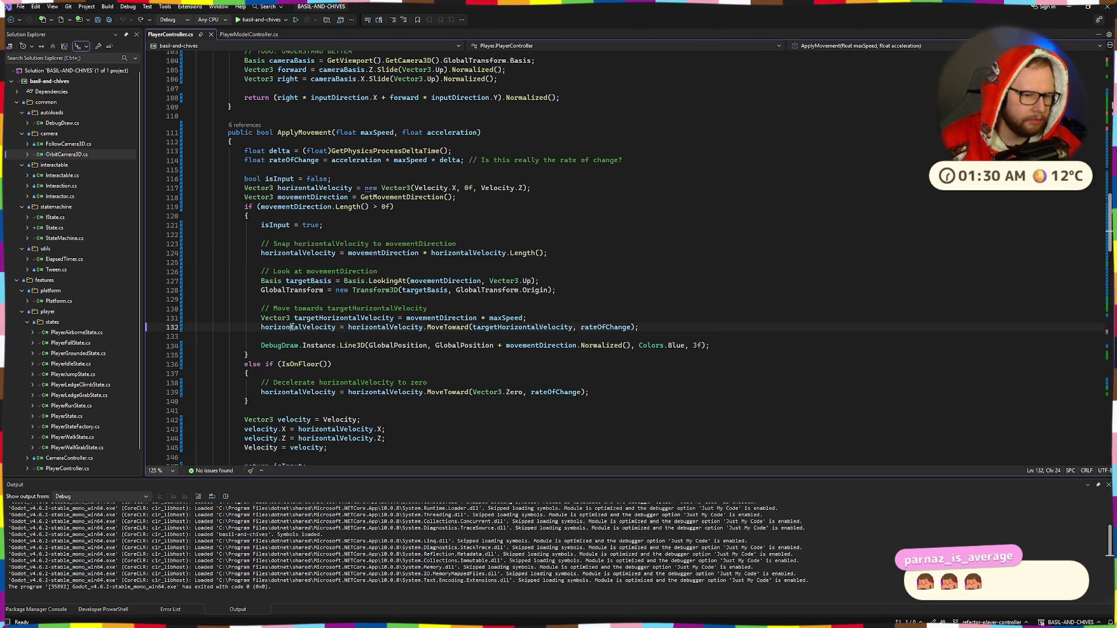
click(314, 254)
scroll(365, 233, down, 8)
scroll(365, 233, down, 19)
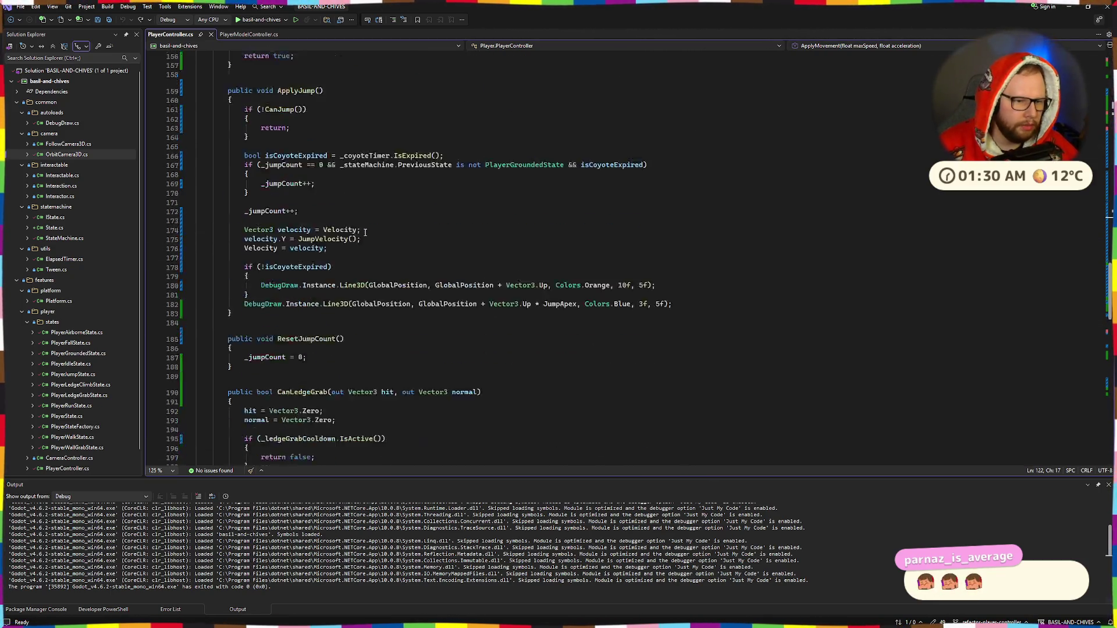
scroll(366, 233, up, 12)
scroll(365, 233, up, 13)
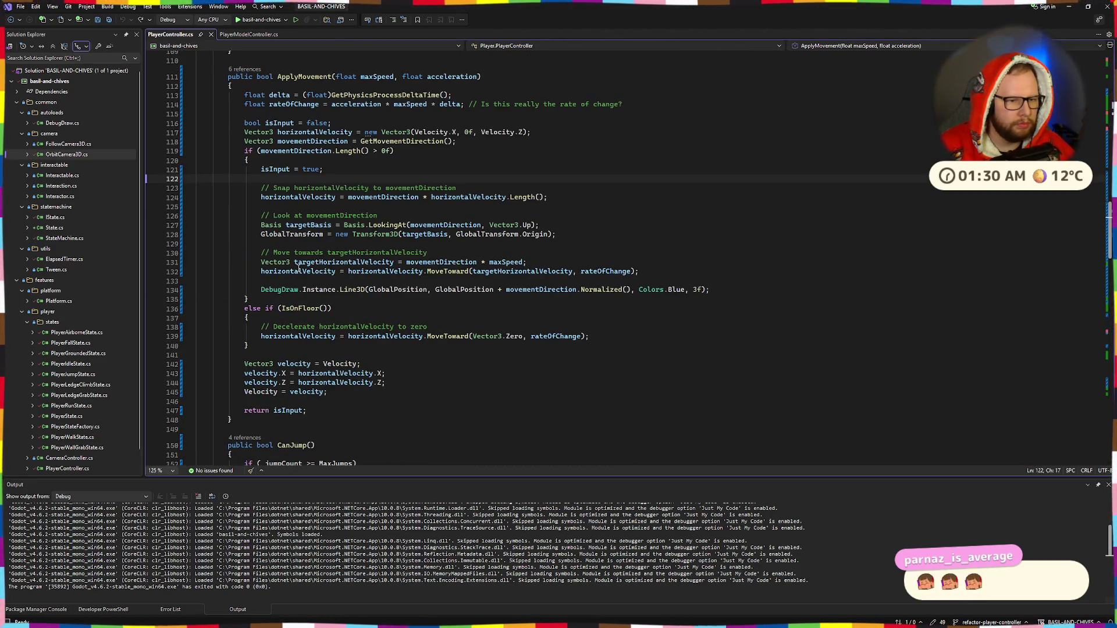
Insert an '// Apply animation' comment line after the MoveToward update, above the DebugDraw call.
click(311, 243)
click(309, 278)
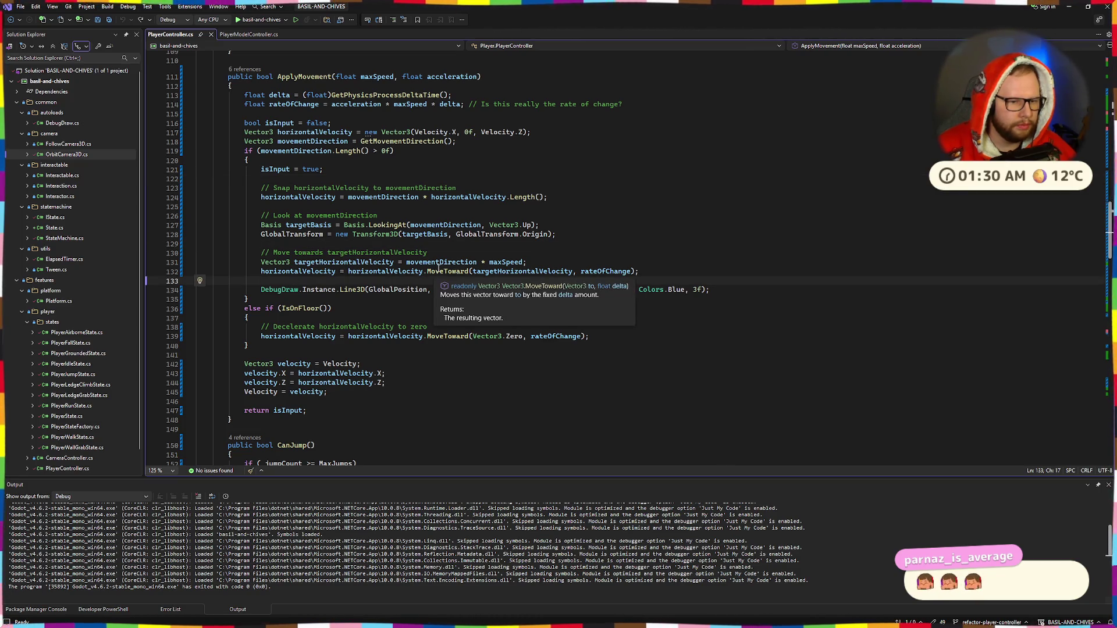
key(Return)
key(Return)
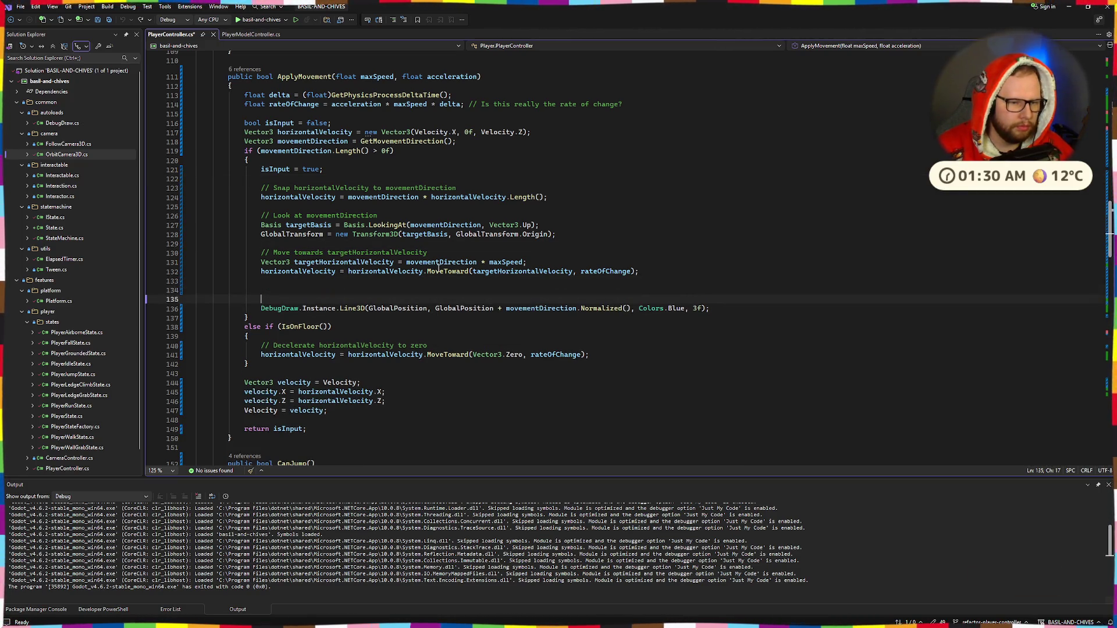
key(Up)
text(// Apply )
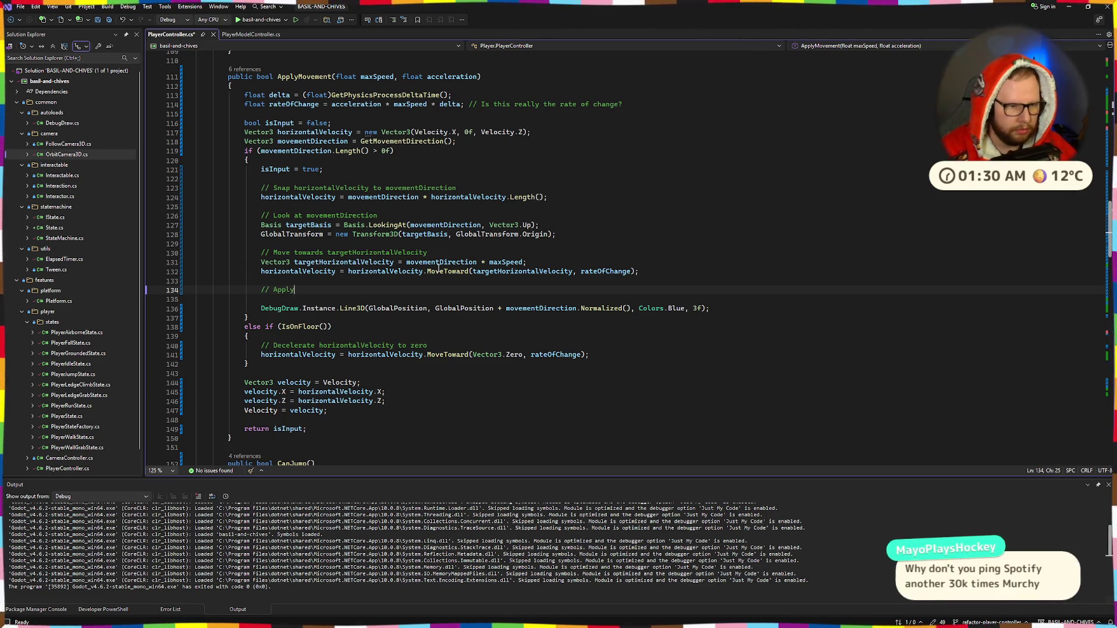
text(animation)
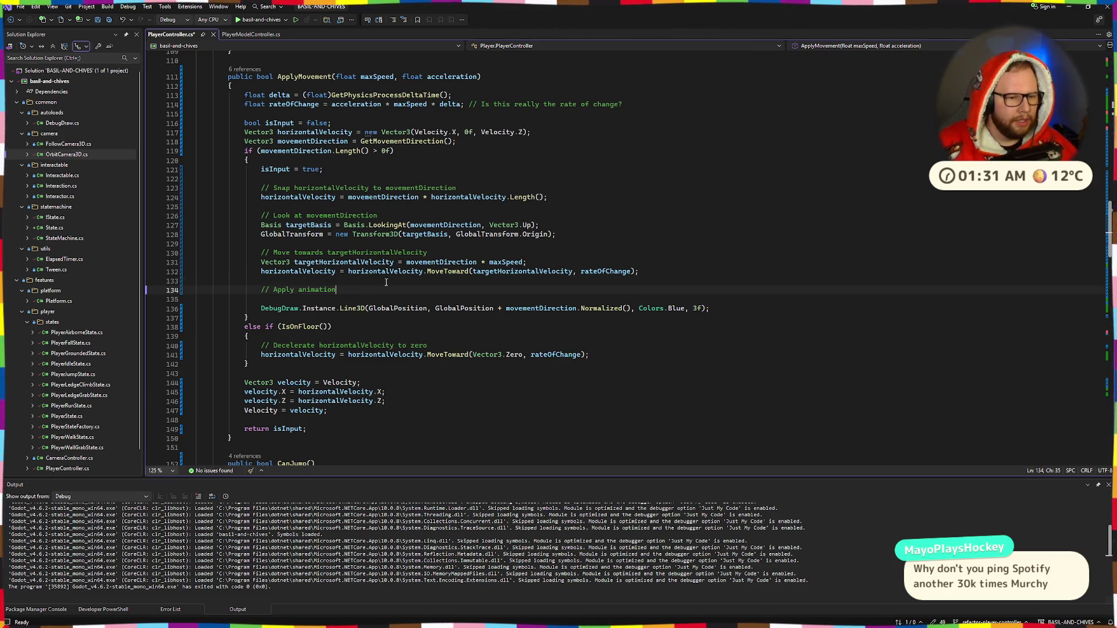
key(Return)
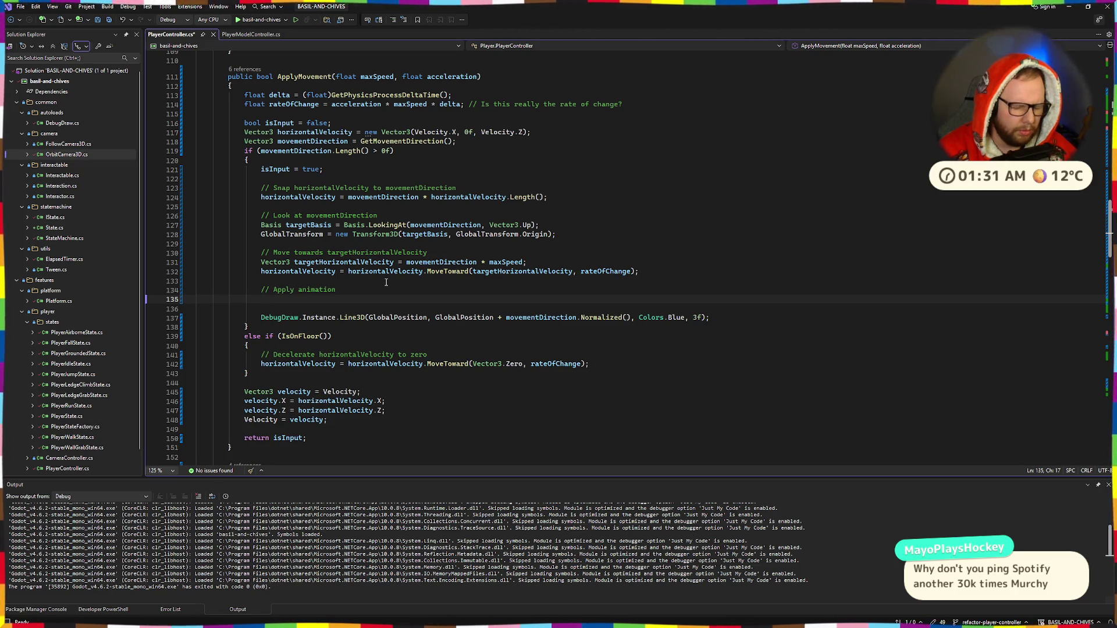
Try typing 'PlayerCon' under the comment, then delete it and scroll through ApplyMovement.
text(PlayerCo)
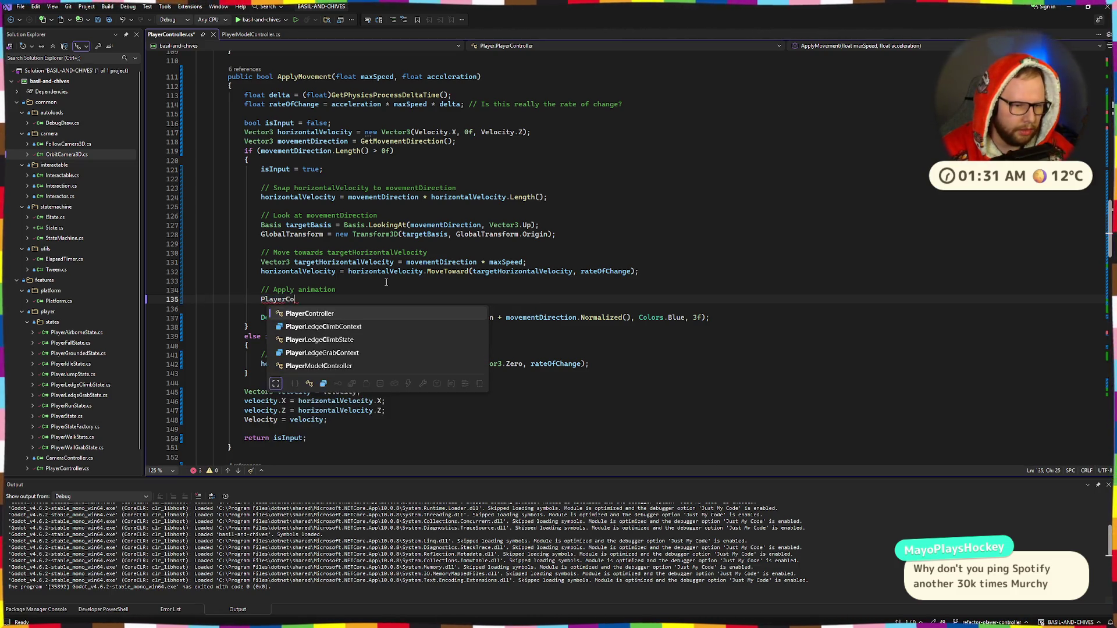
text(n)
key(Down)
key(Down)
key(Down)
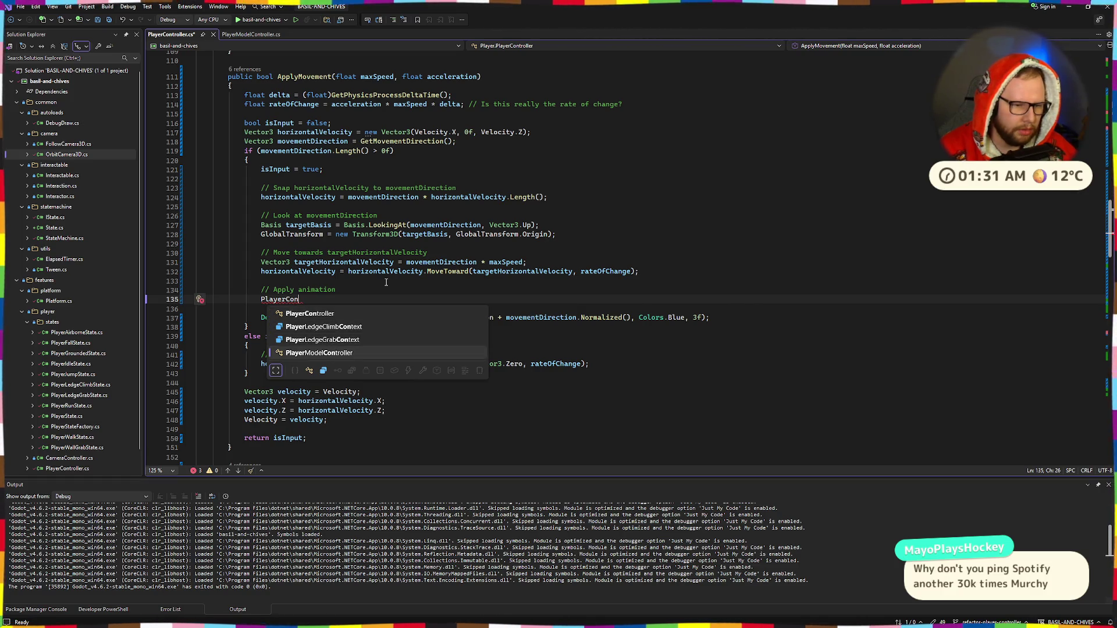
key(ctrl+BackSpace)
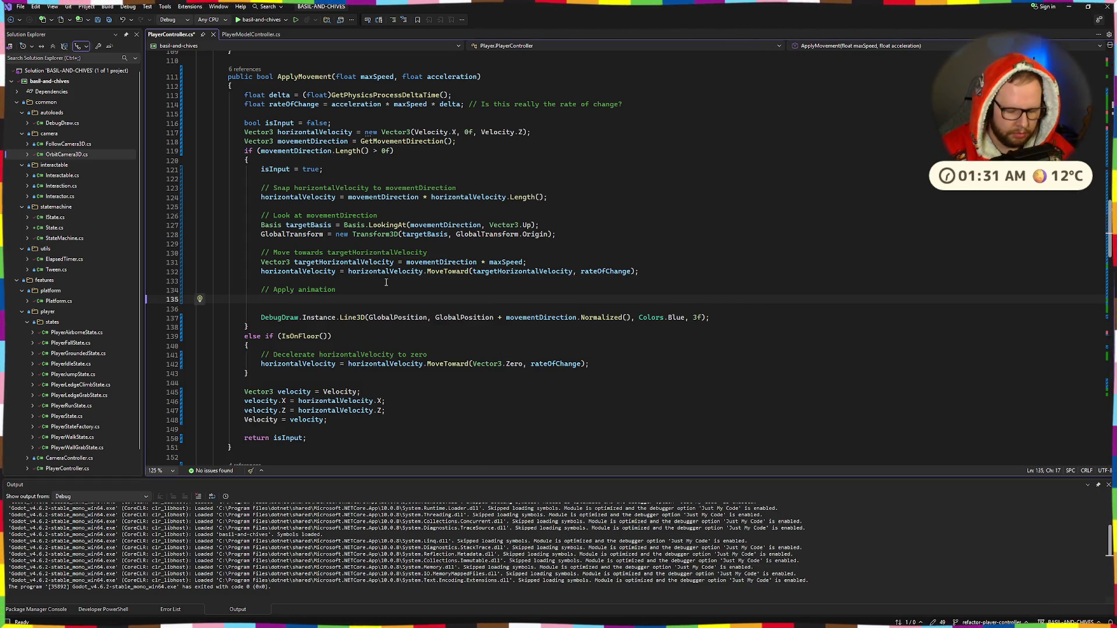
scroll(274, 228, up, 7)
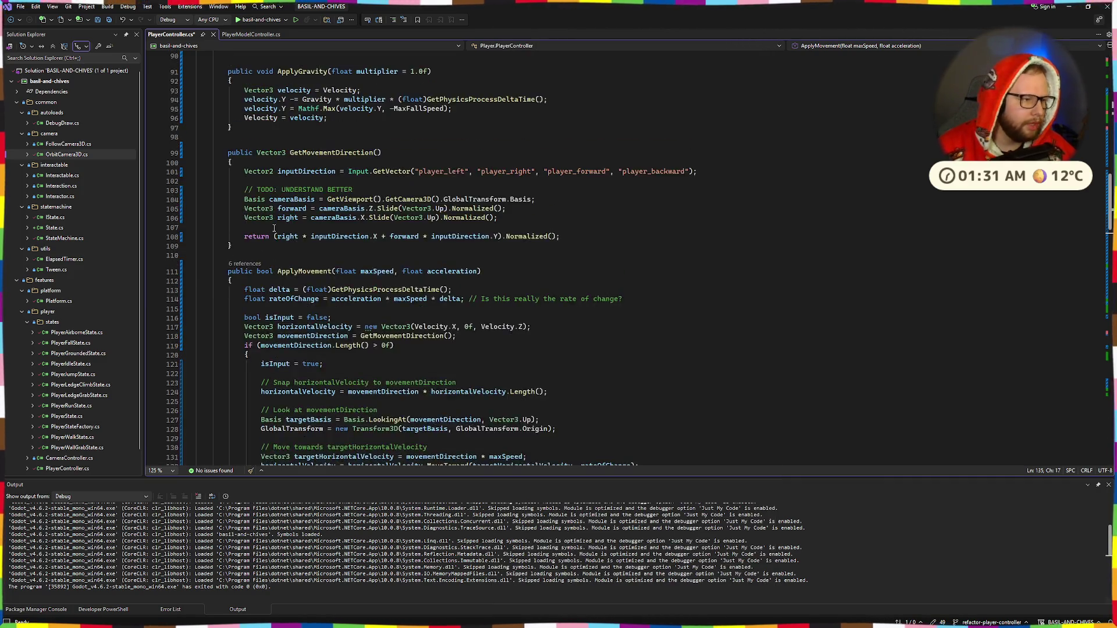
scroll(274, 228, up, 20)
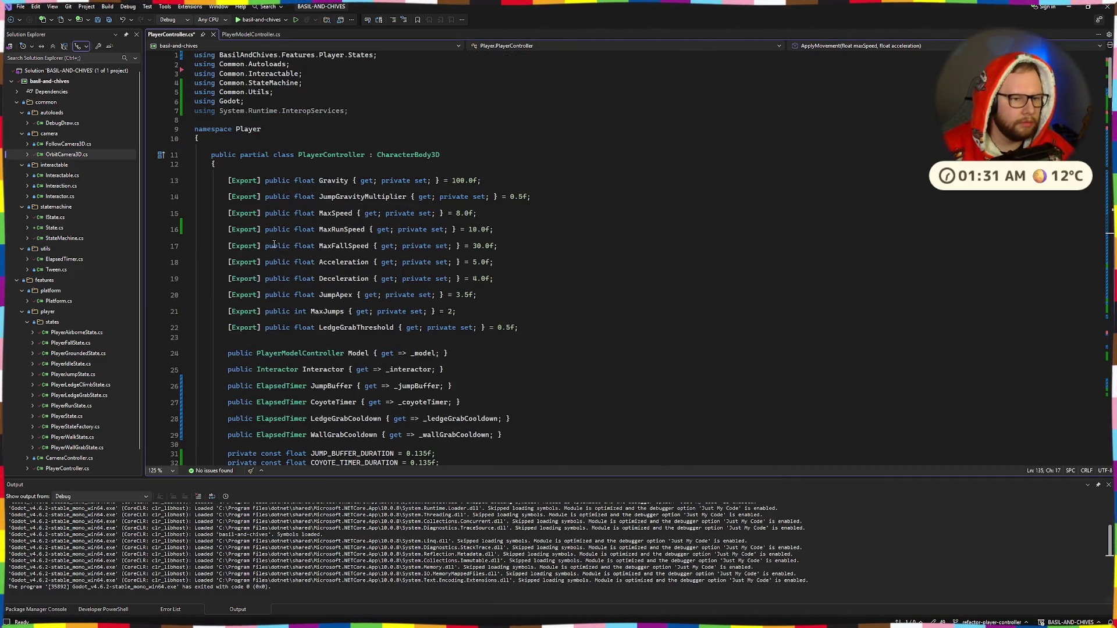
scroll(274, 244, down, 5)
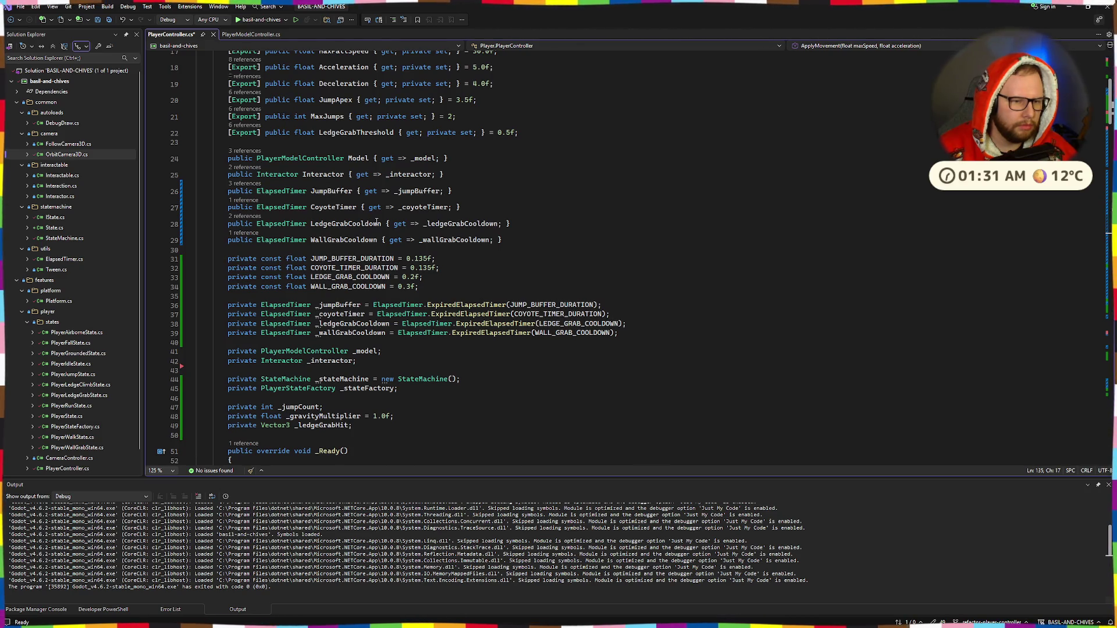
scroll(376, 222, down, 3)
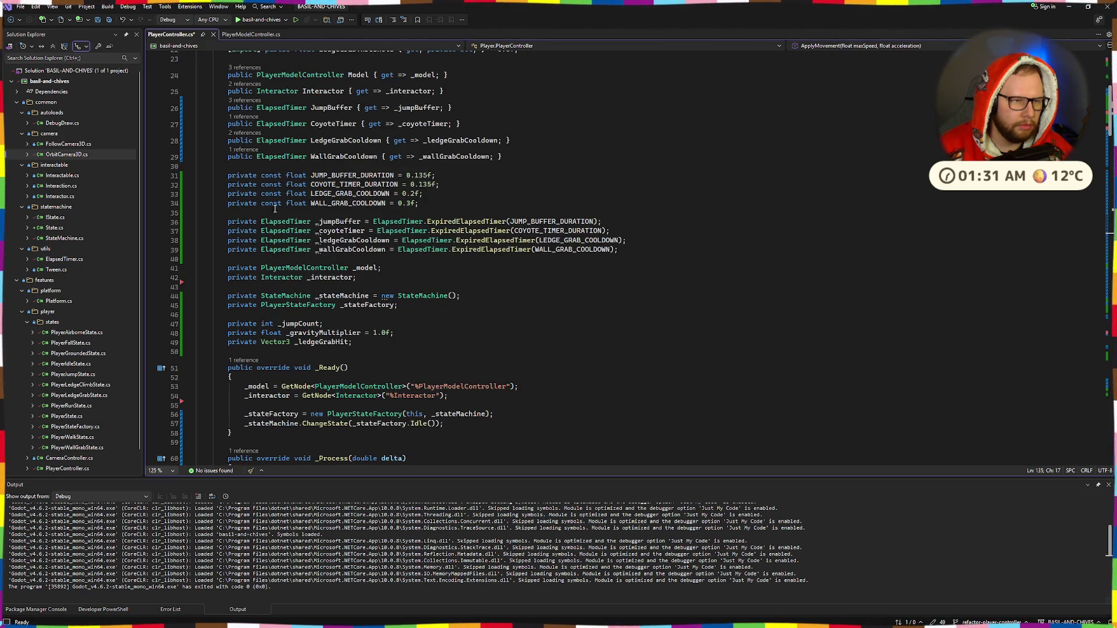
Search all files for TweenToLedgeGrab from PlayerModelController.cs and open its PlayerLedgeClimbState.cs usage.
click(250, 34)
double_click(307, 243)
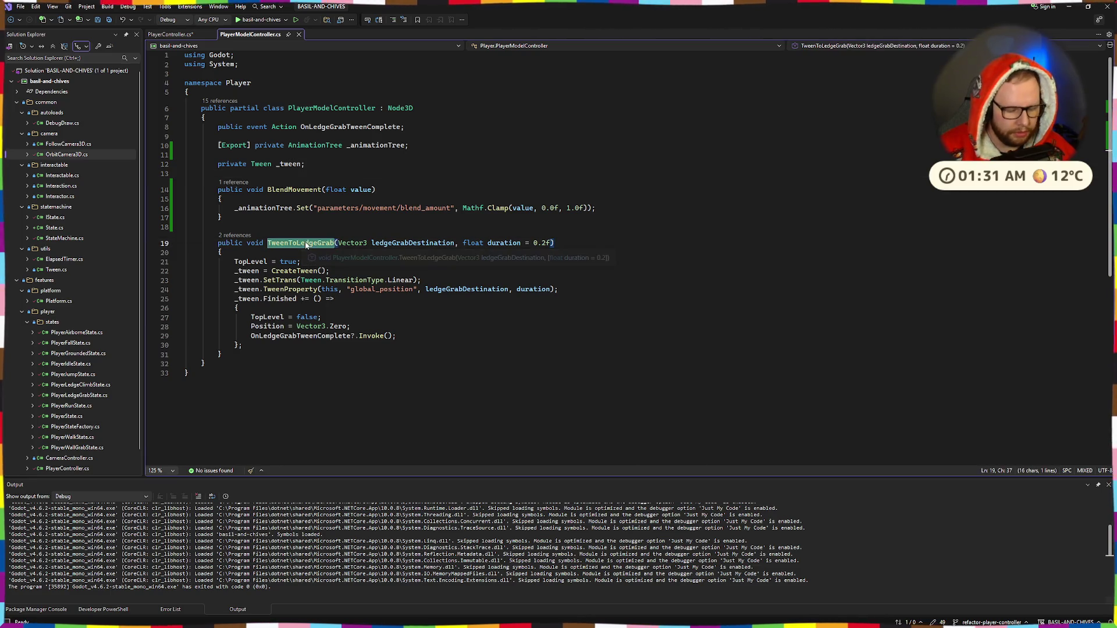
key(ctrl+shift+f)
click(633, 418)
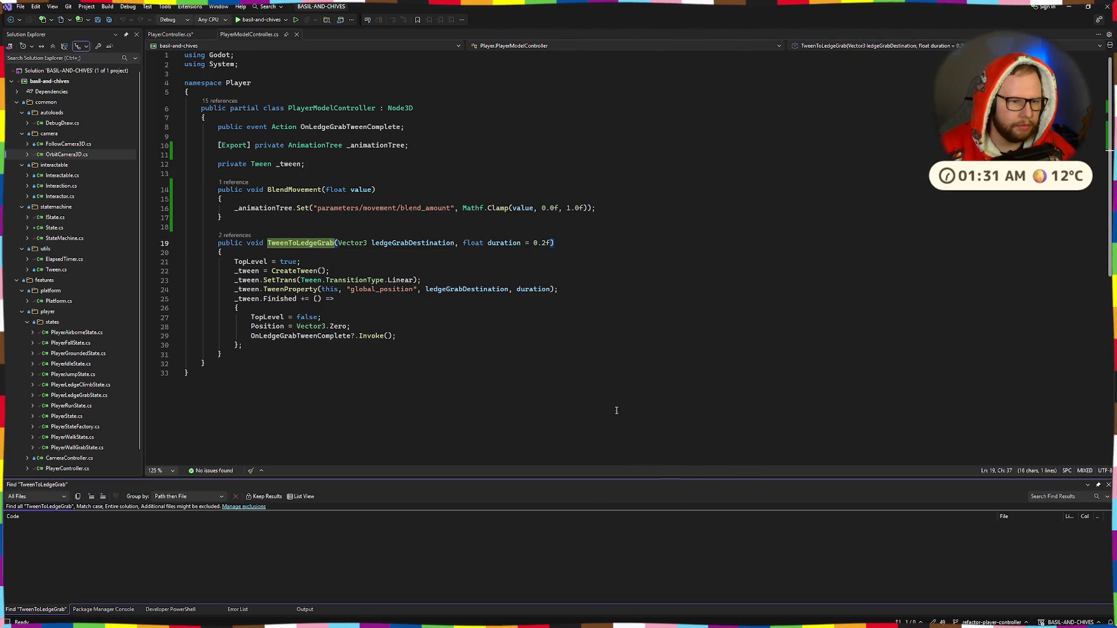
click(71, 536)
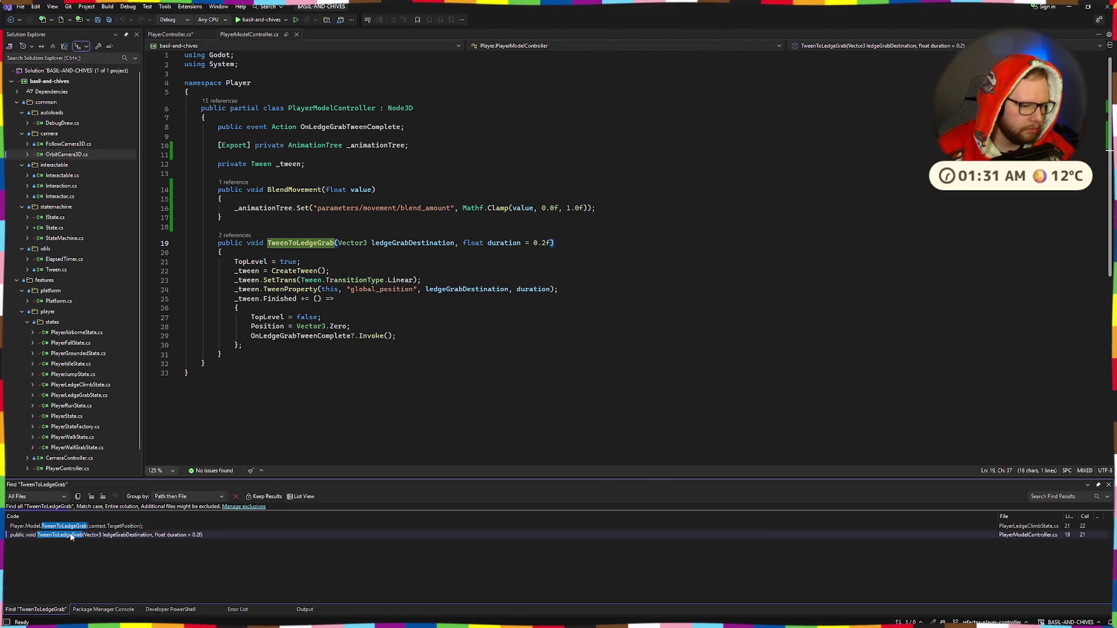
double_click(77, 569)
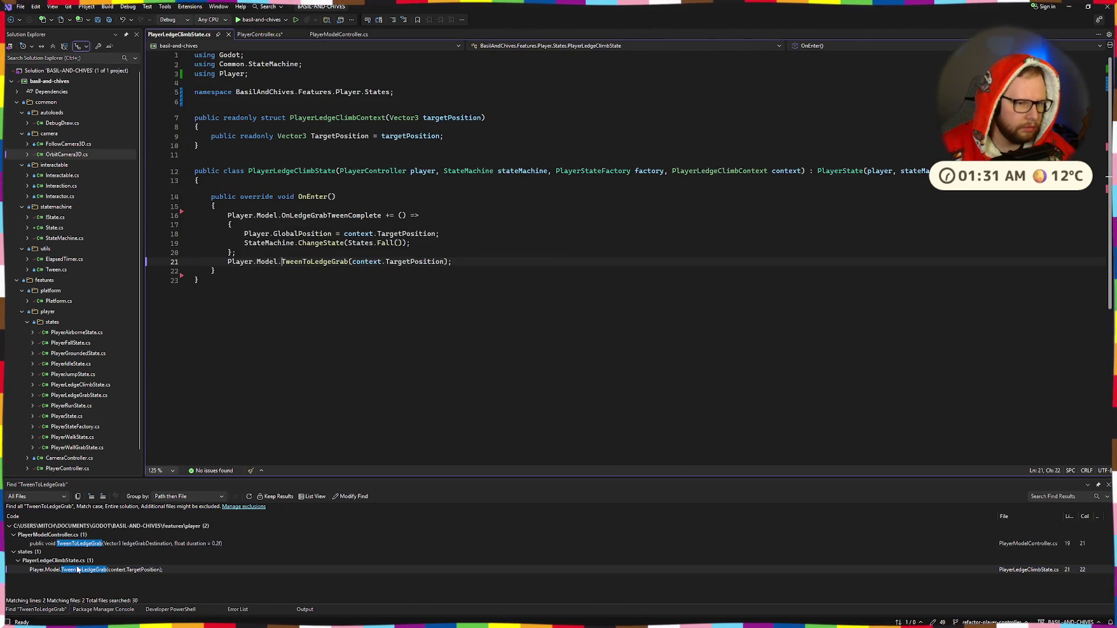
Follow the Model property to its definition and select its backing _model field.
double_click(273, 263)
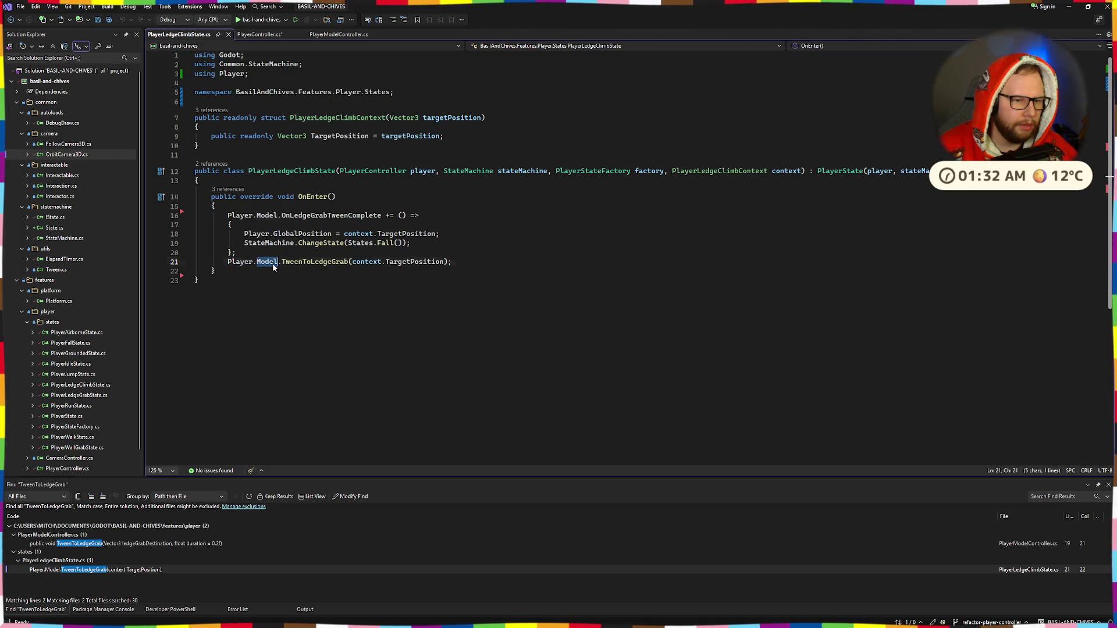
ctrl+click(268, 262)
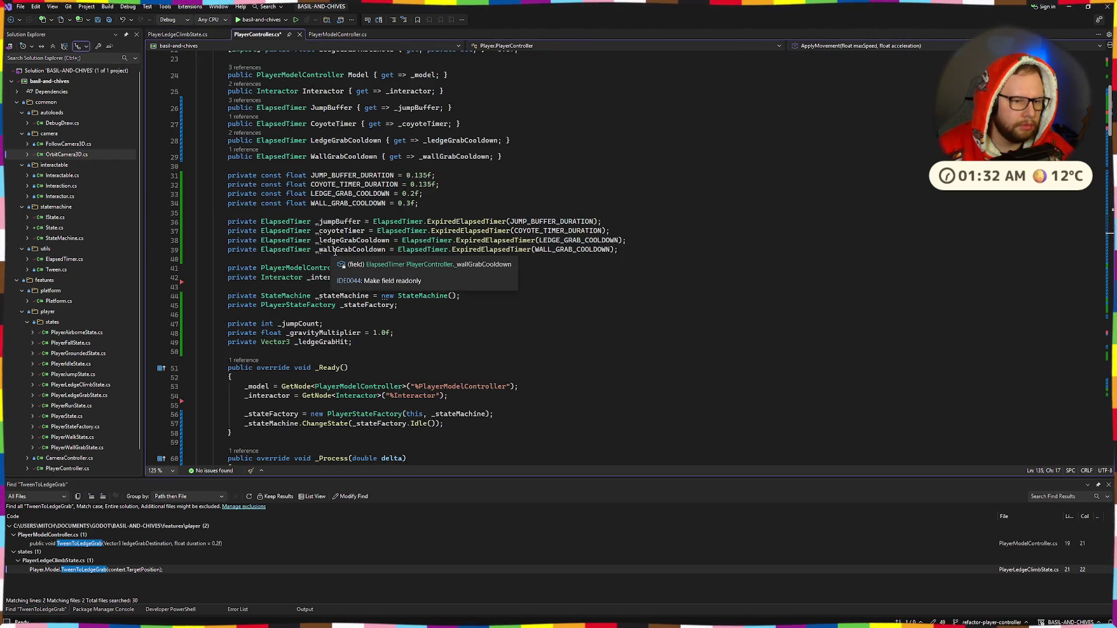
double_click(365, 268)
scroll(442, 289, down, 5)
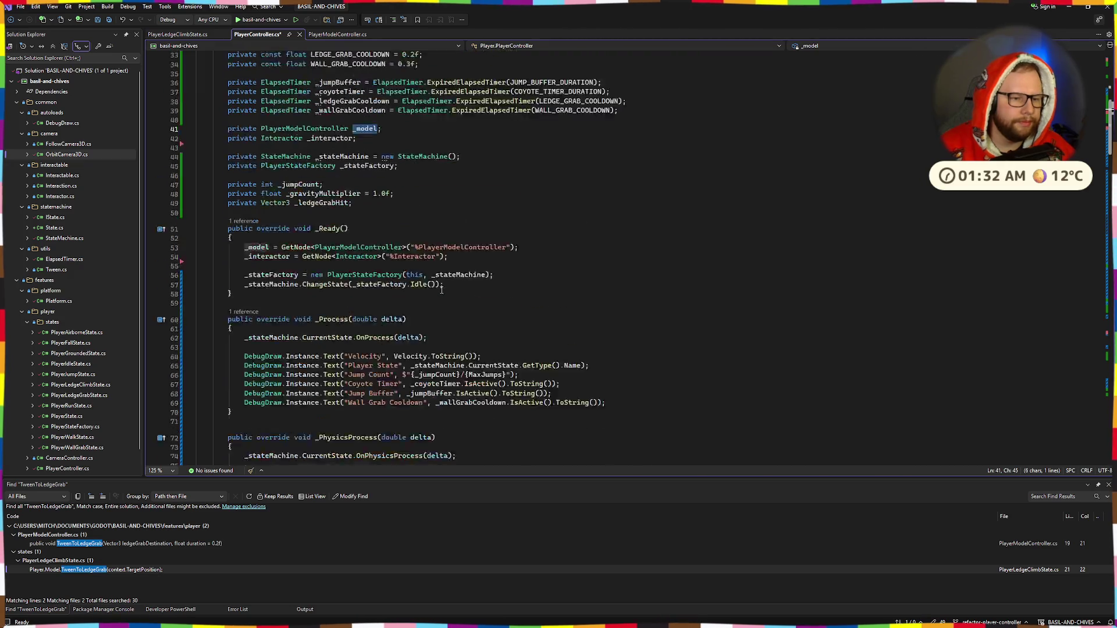
scroll(442, 290, down, 20)
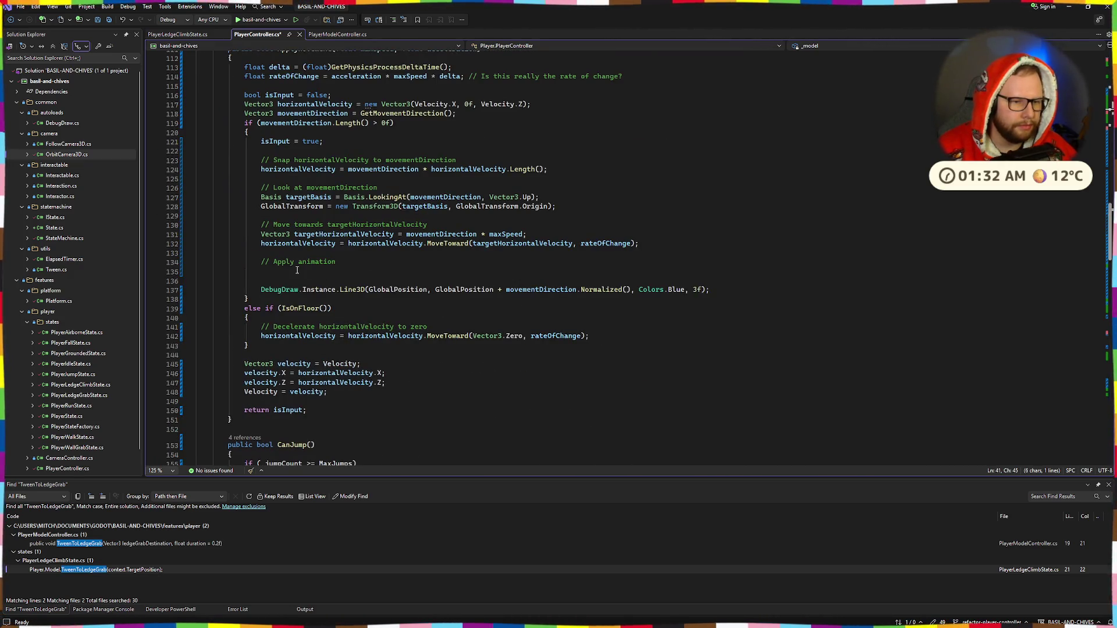
Start a '_model.' call under the comment and look for the movement method.
click(297, 270)
text(_model.S)
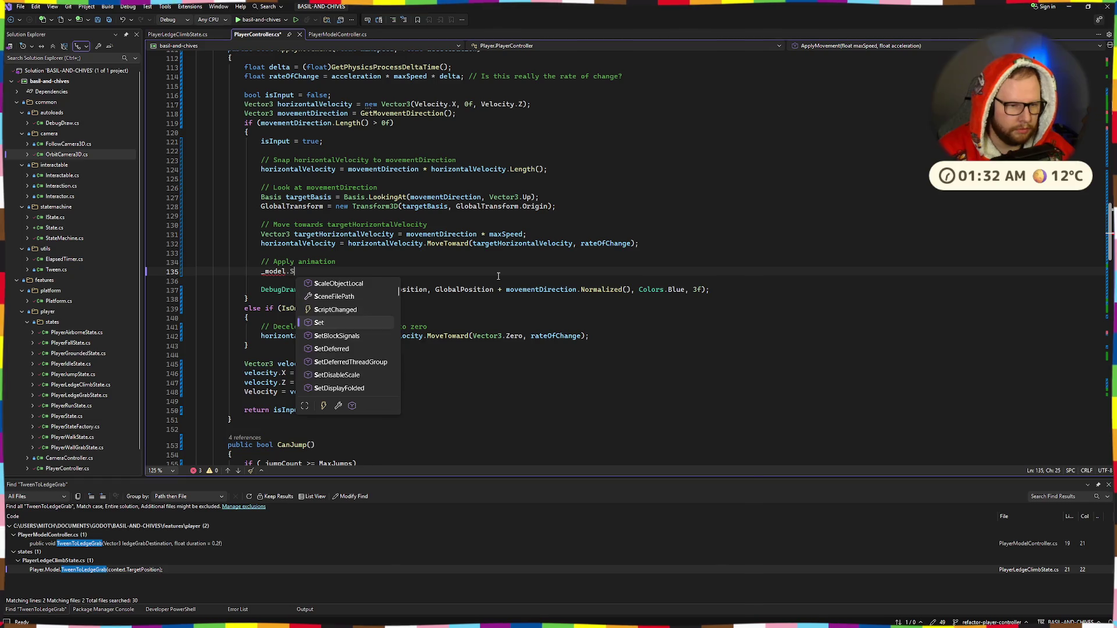
text(etMove)
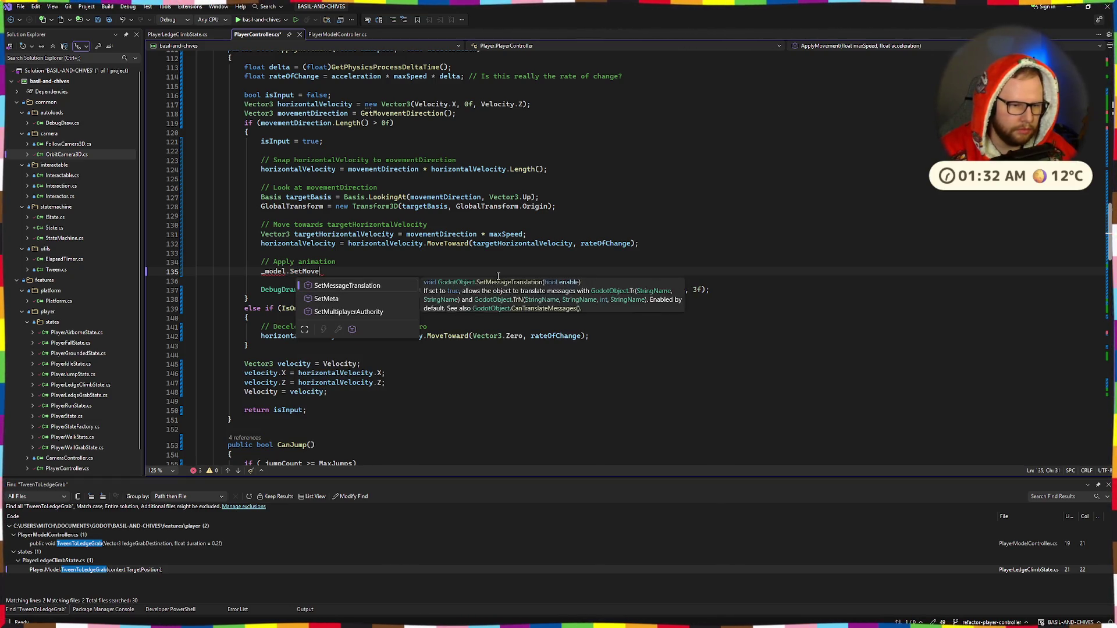
key(ctrl+BackSpace)
text(Movem)
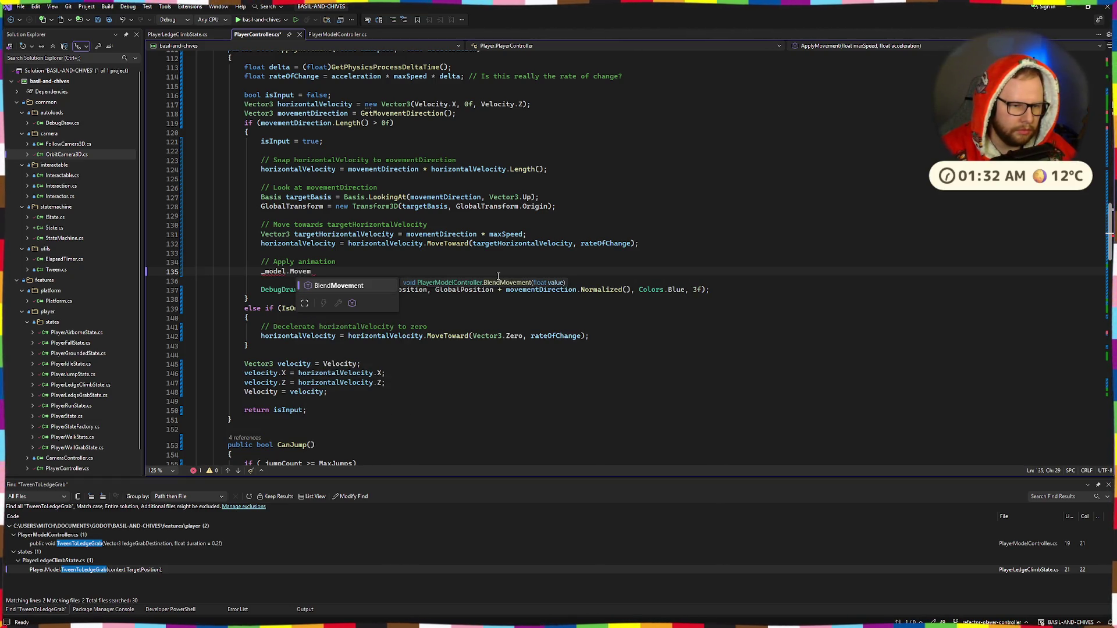
key(Escape)
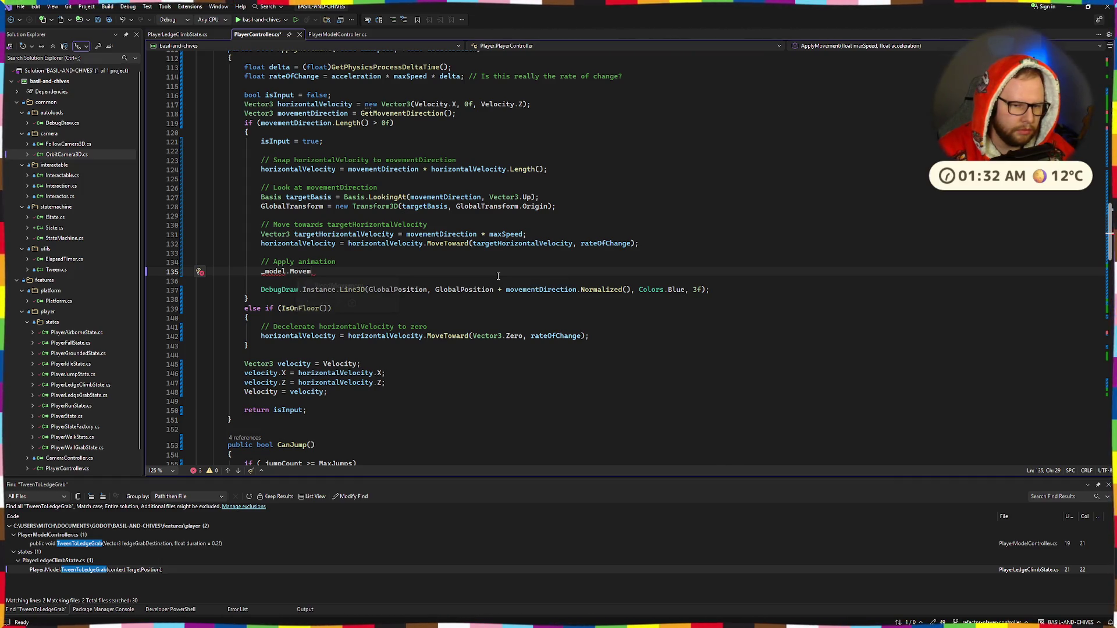
Copy BlendMovement from PlayerModelController.cs, write '_model.BlendMovement(1.0f);' and save.
click(324, 35)
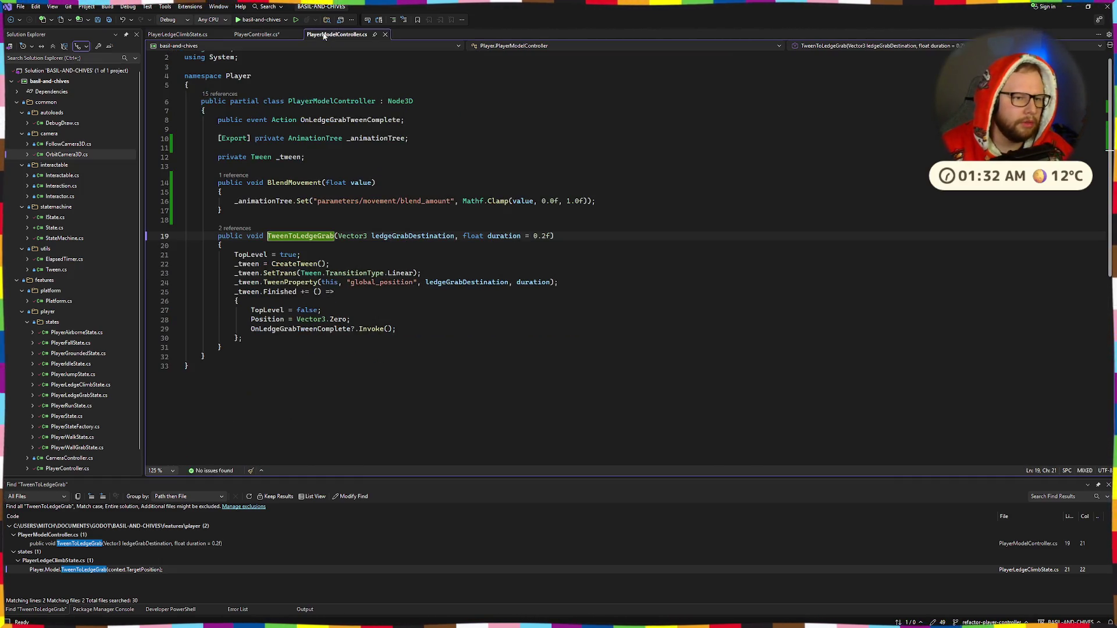
double_click(294, 183)
key(ctrl+c)
click(257, 34)
key(ctrl+BackSpace)
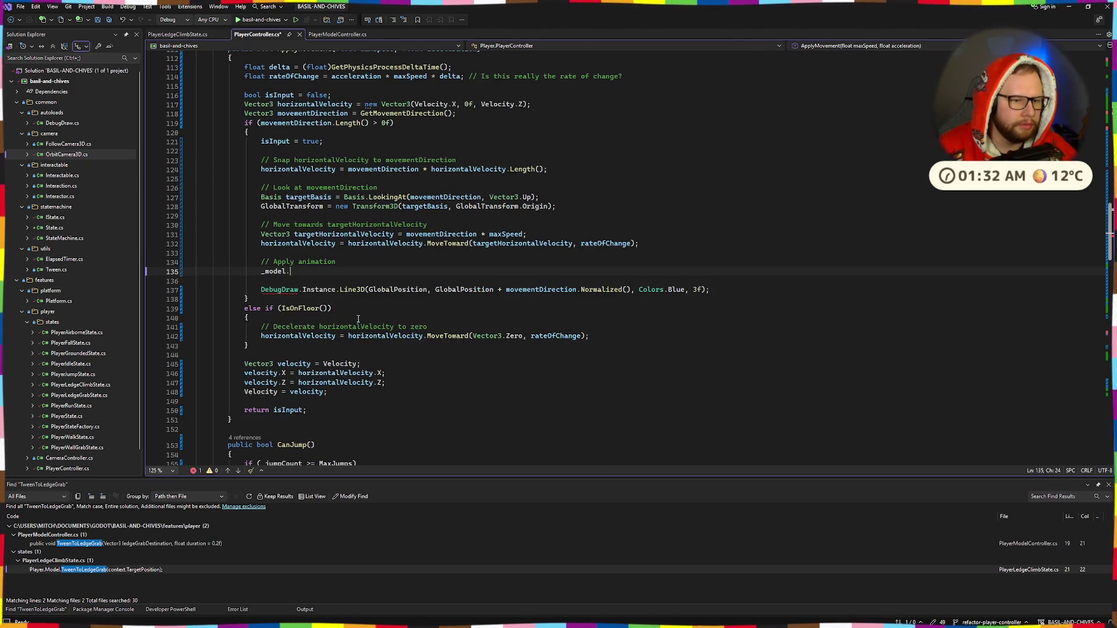
key(ctrl+v)
text((1.)
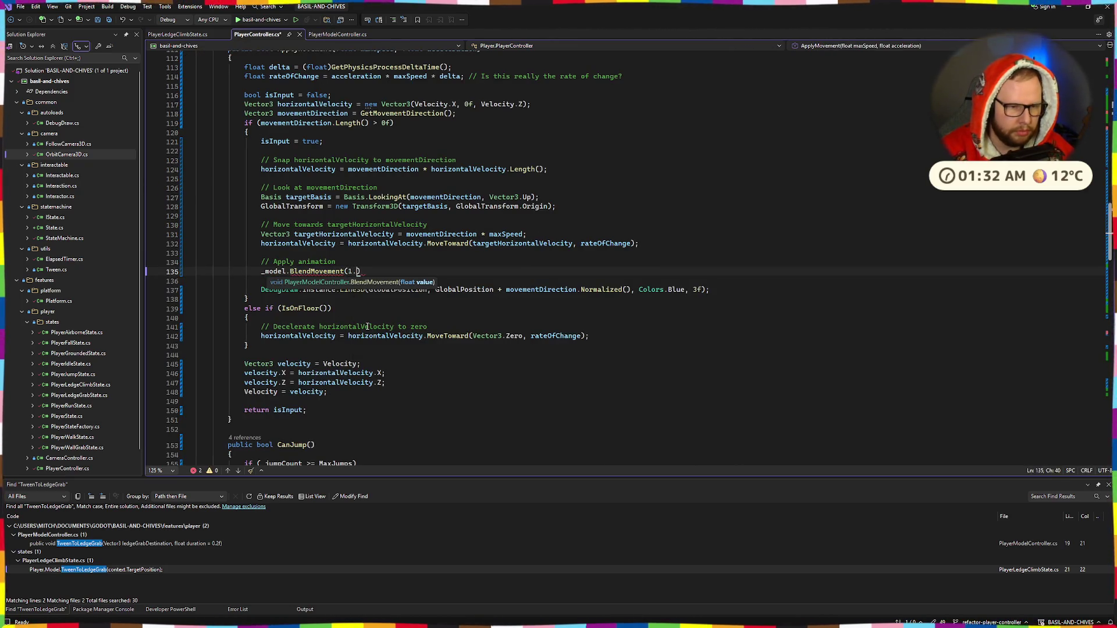
text(0f);)
key(ctrl+s)
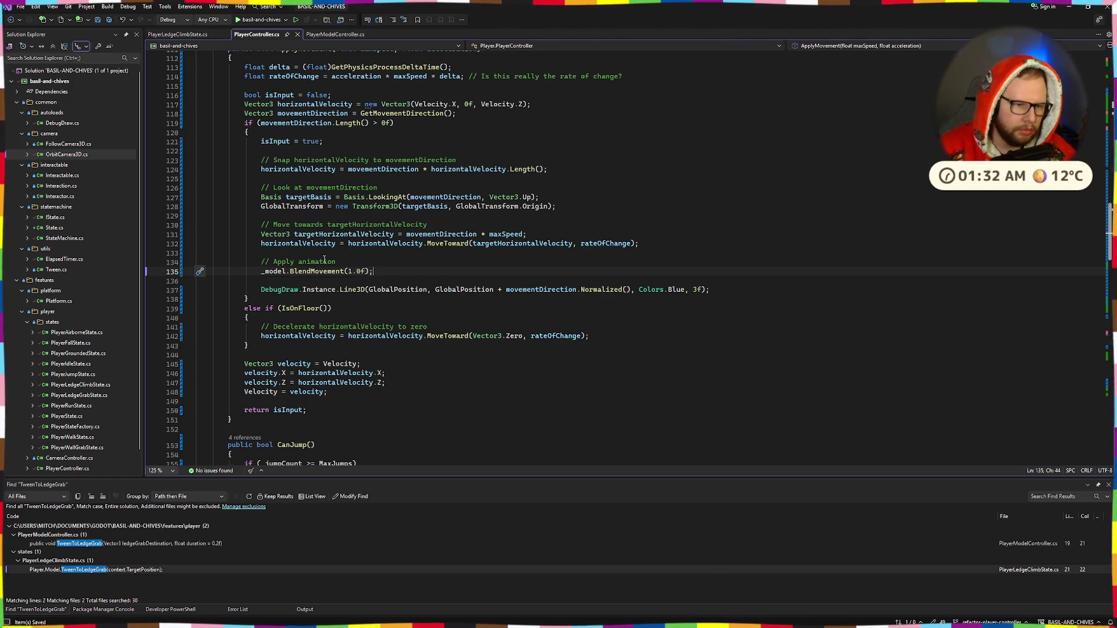
Replace the 1.0f argument with horizontalVelocity.Length() and save the file.
drag(348, 272, 366, 273)
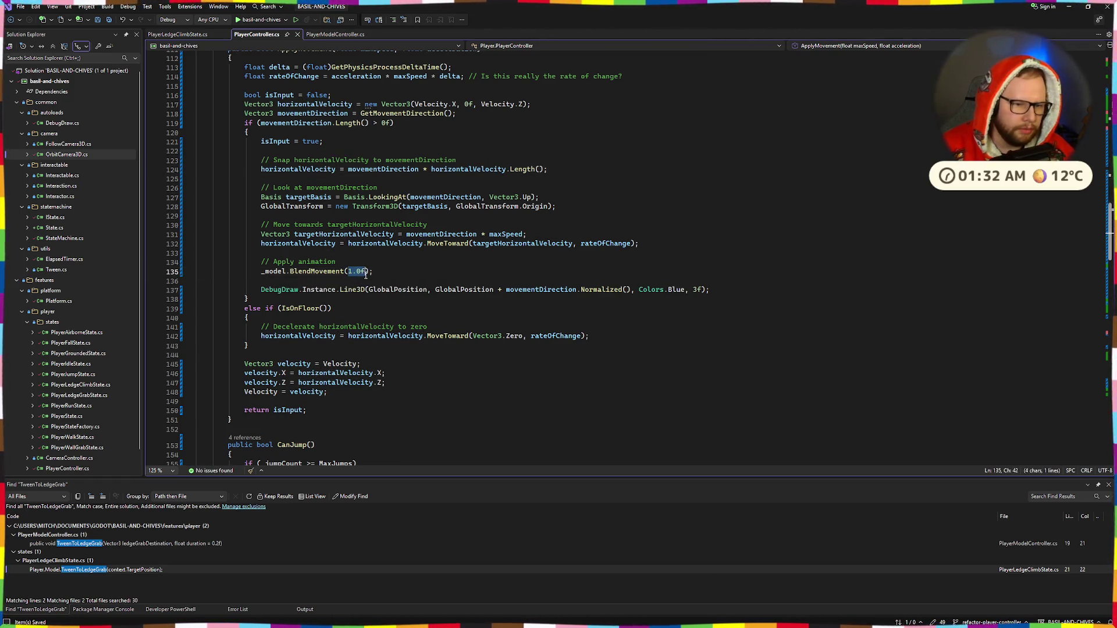
text(horizontalVelocity.l)
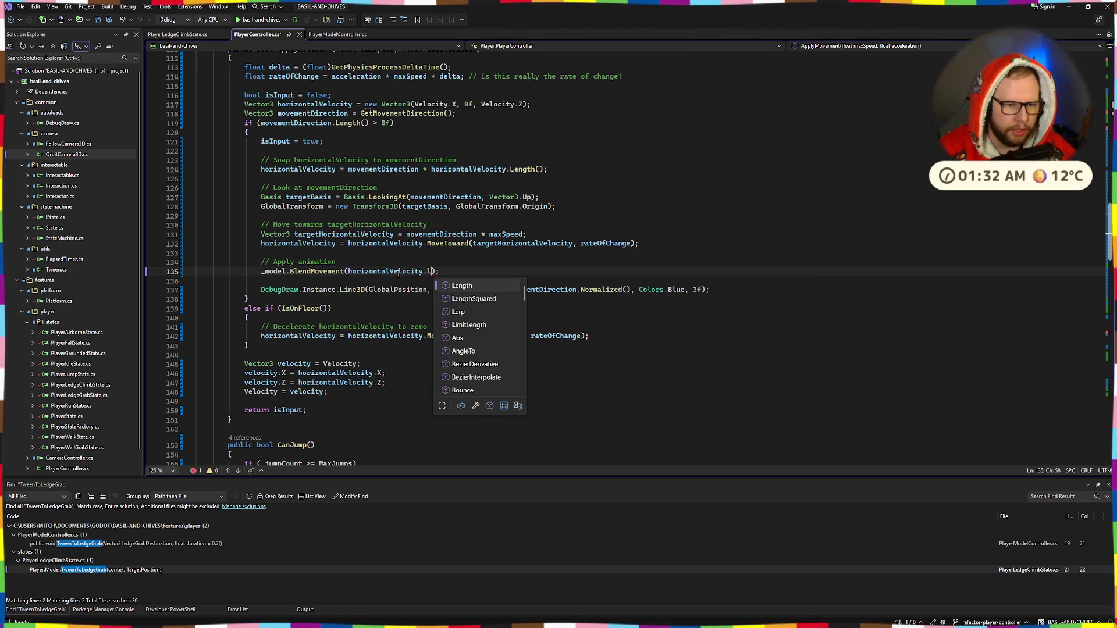
text(e)
key(Tab)
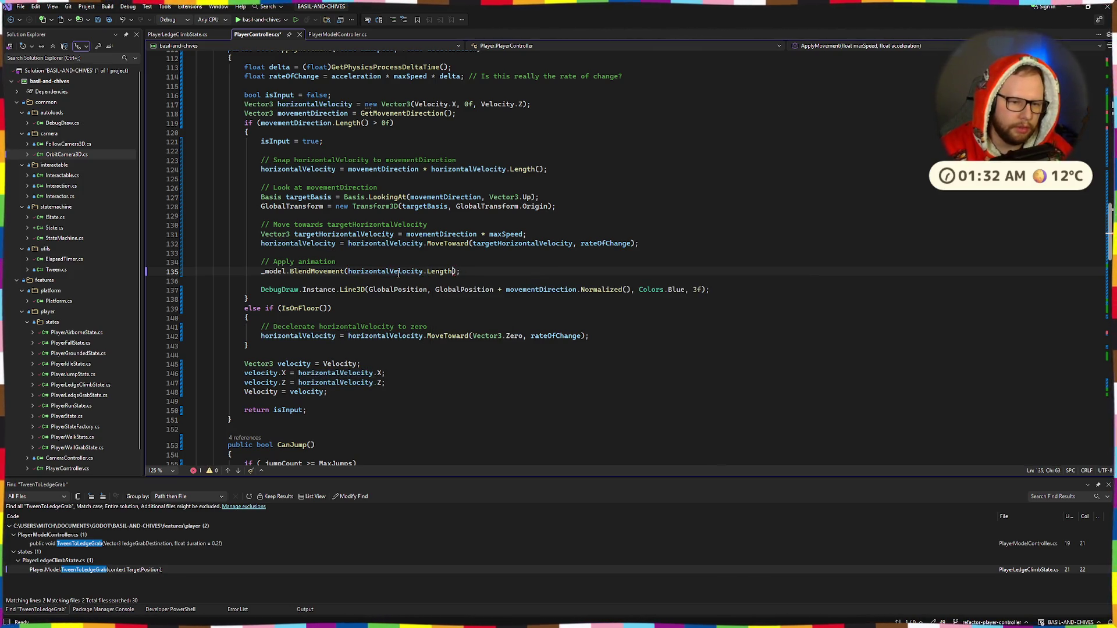
text(())
key(ctrl+s)
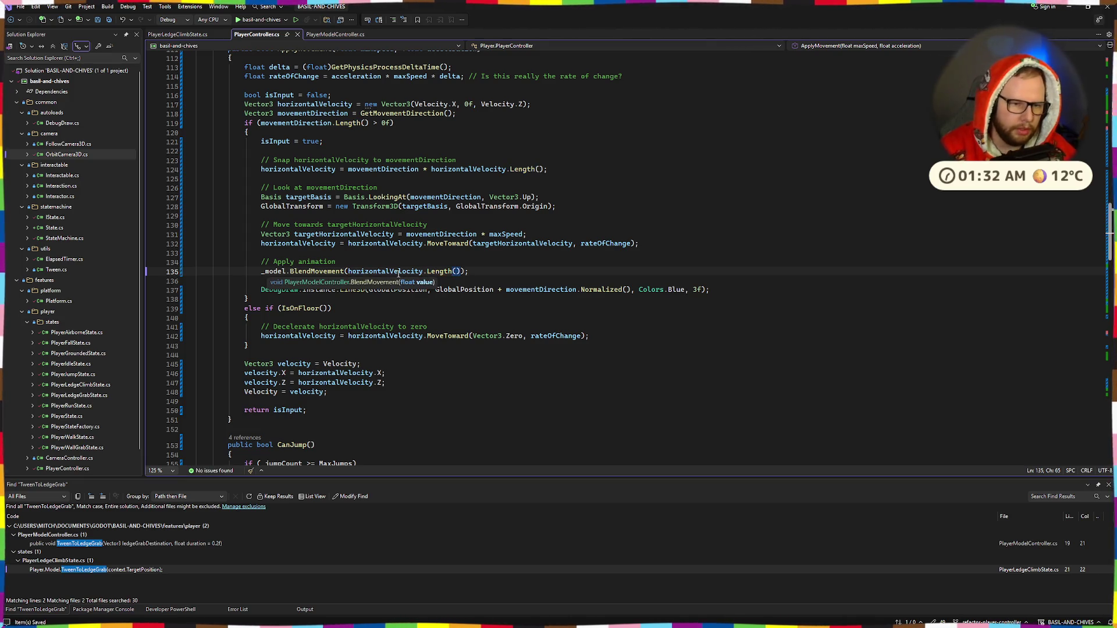
Review the new Apply animation lines, then build and run the game with debugging.
drag(260, 262, 469, 272)
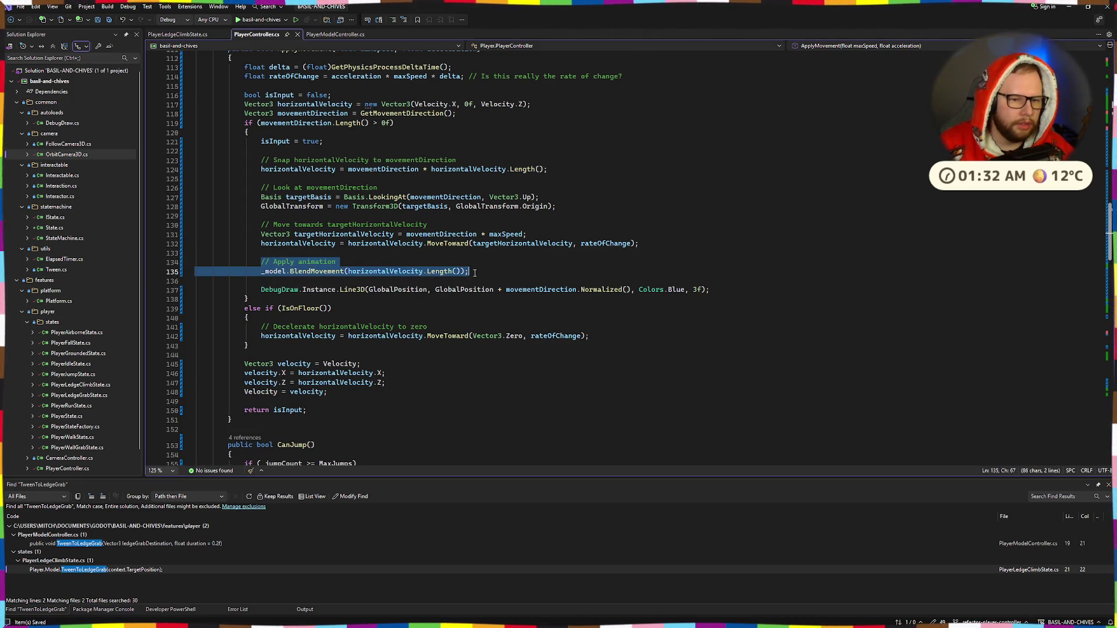
scroll(438, 370, up, 5)
scroll(437, 371, down, 6)
click(441, 373)
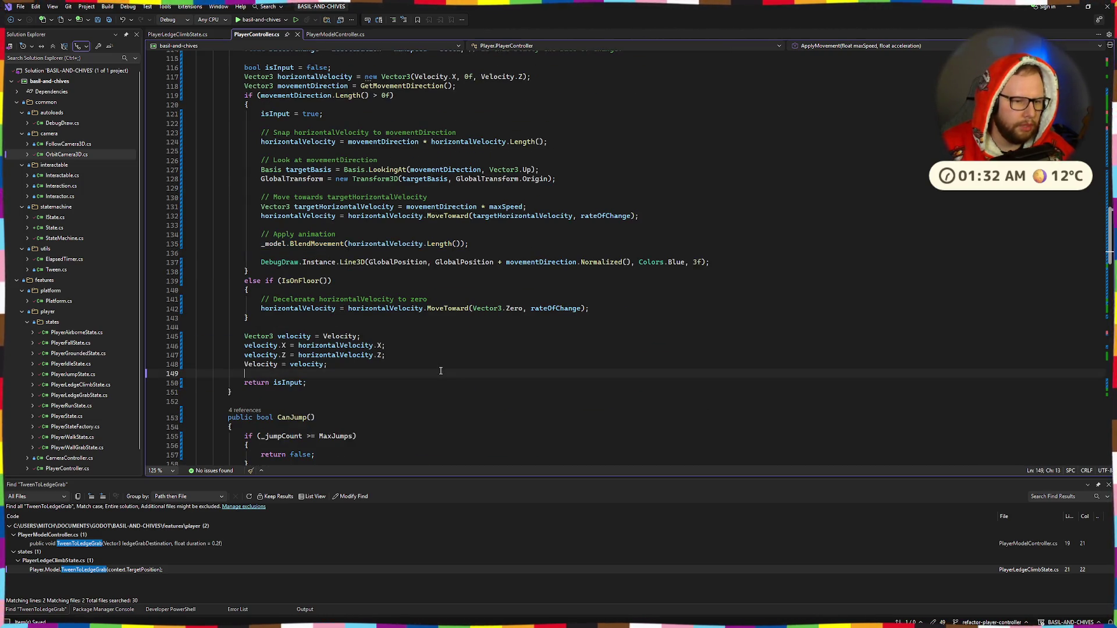
scroll(441, 370, up, 6)
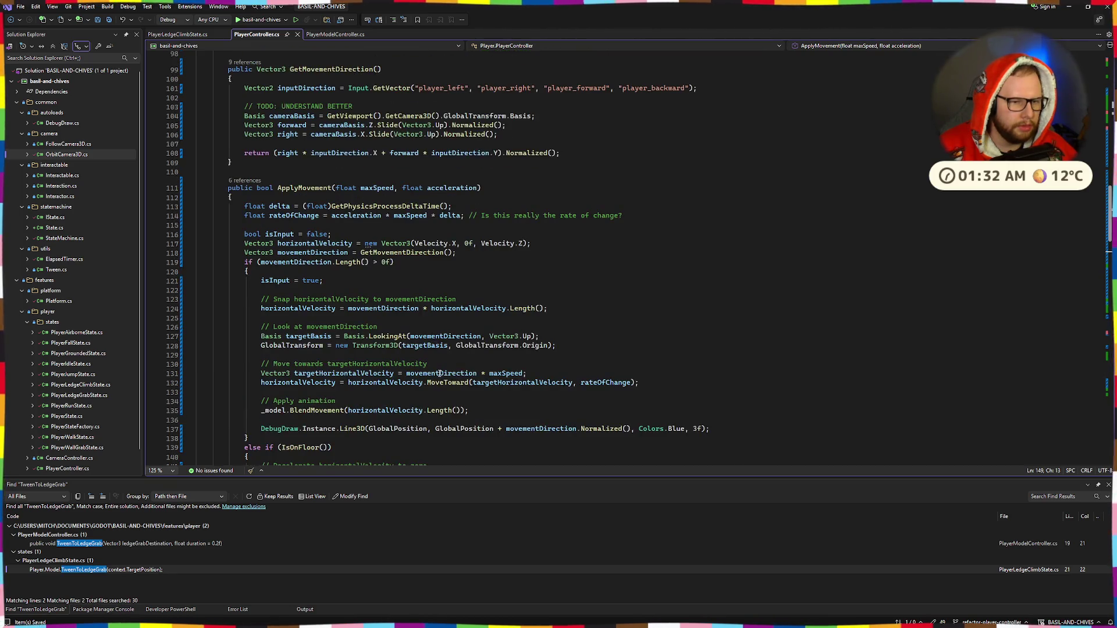
click(256, 19)
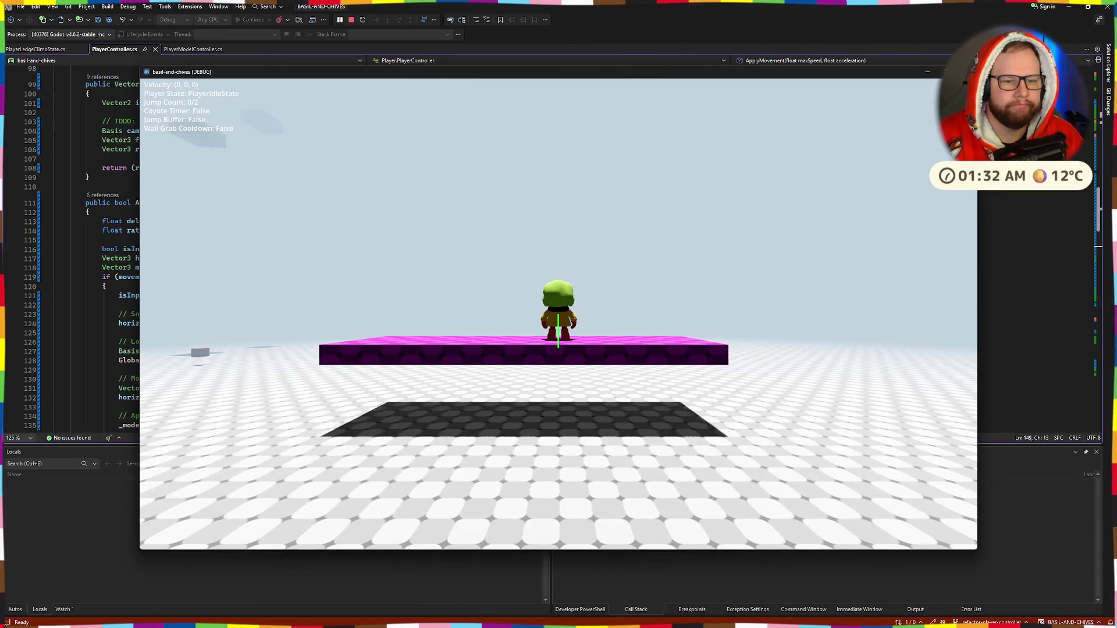
Walk the character with W until BlendMovement crashes, dismiss the exception and stop debugging.
key(w)
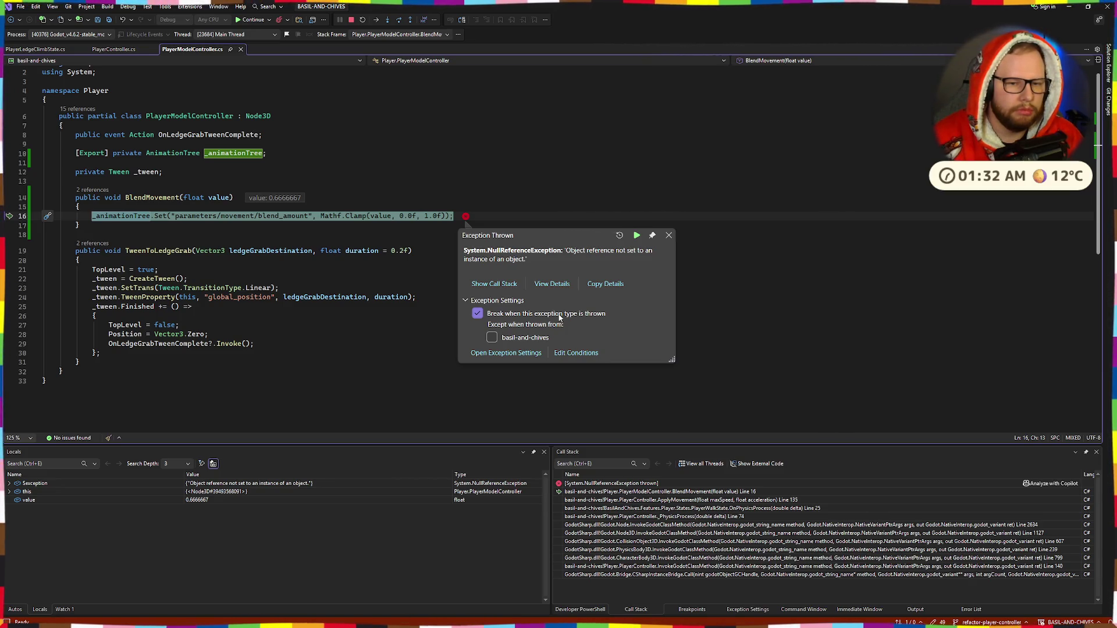
key(Escape)
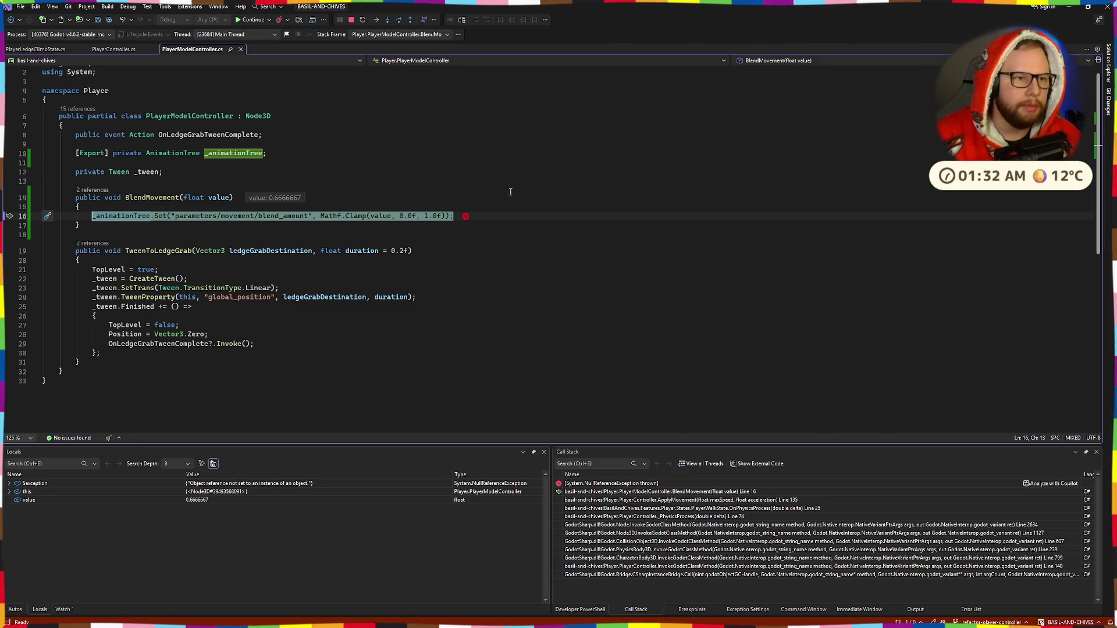
click(352, 19)
In Godot, assign the AnimationTree node to PlayerModelController's Animation Tree property.
key(alt+Tab)
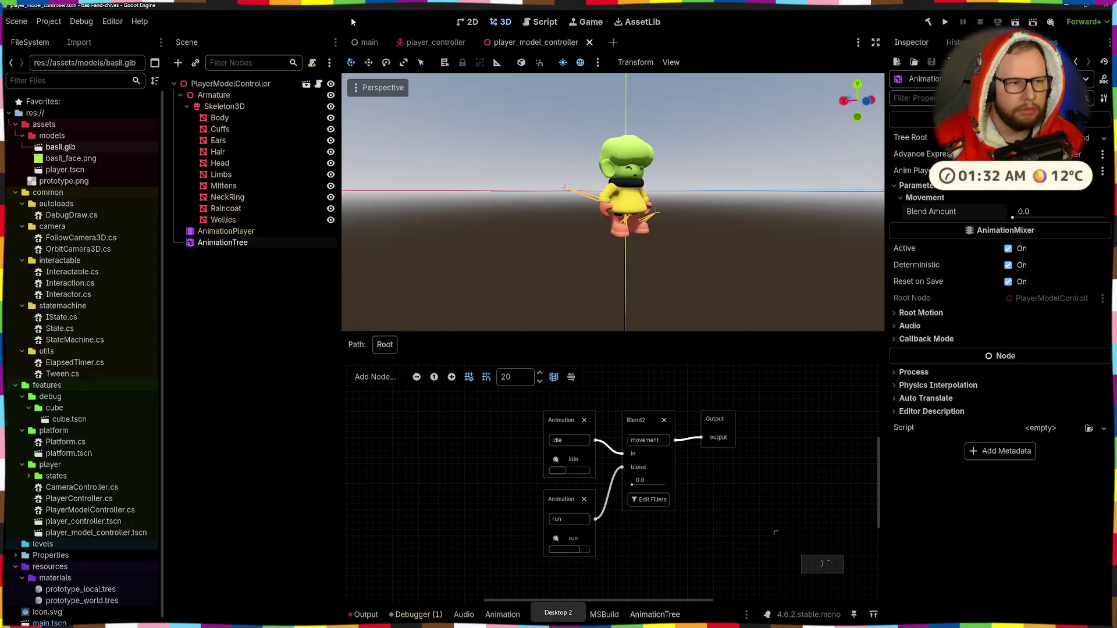
click(230, 84)
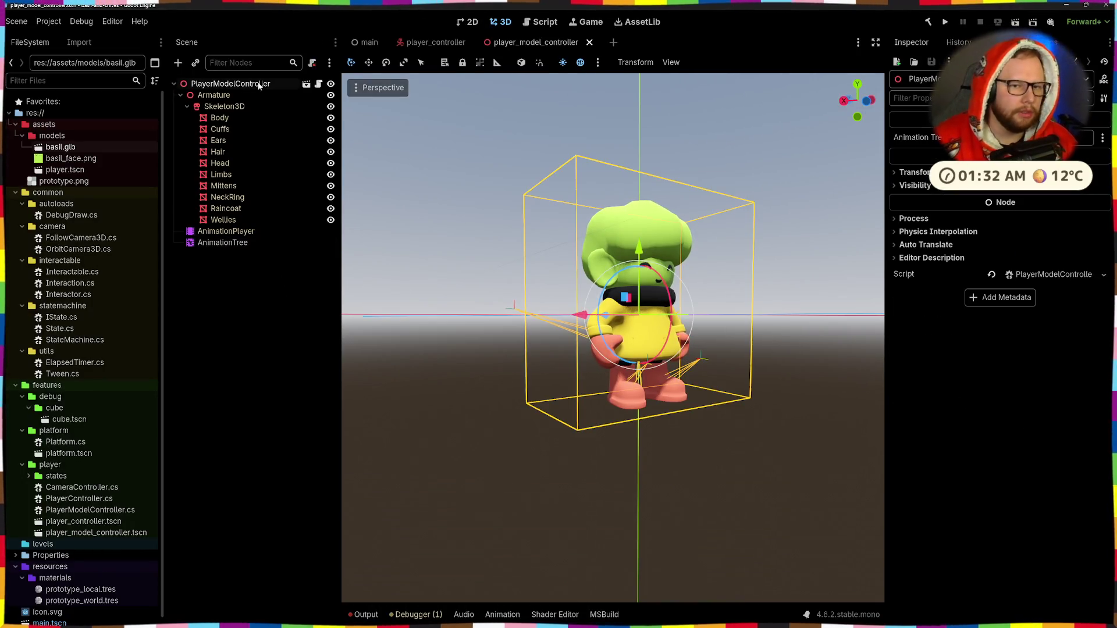
click(1018, 138)
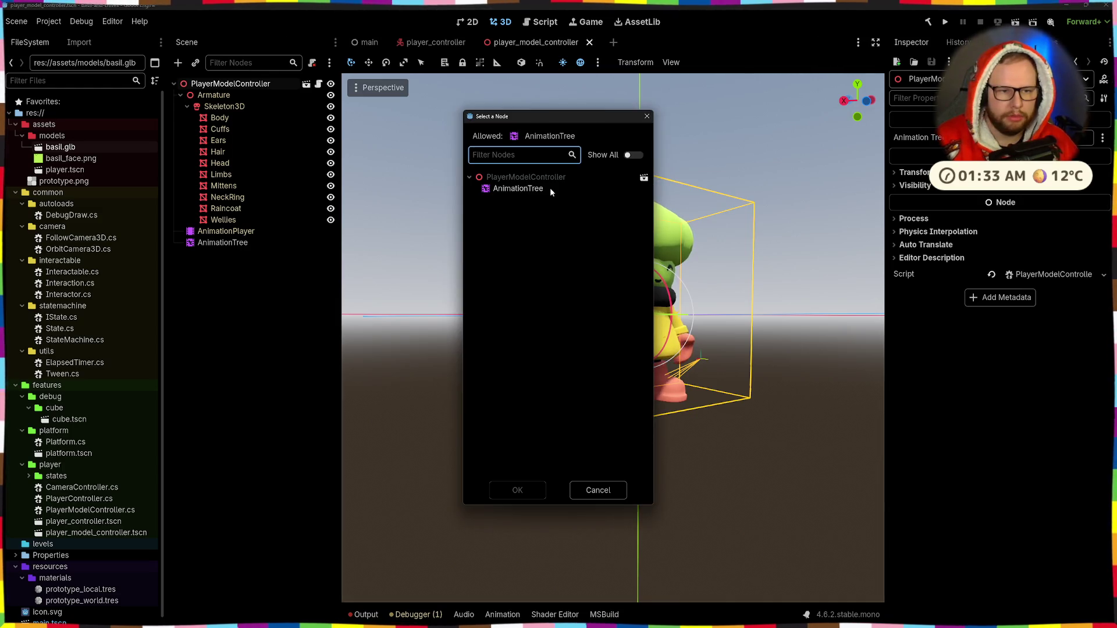
click(517, 490)
Play the game, walk the character with W to confirm no crash, then stop it.
click(946, 22)
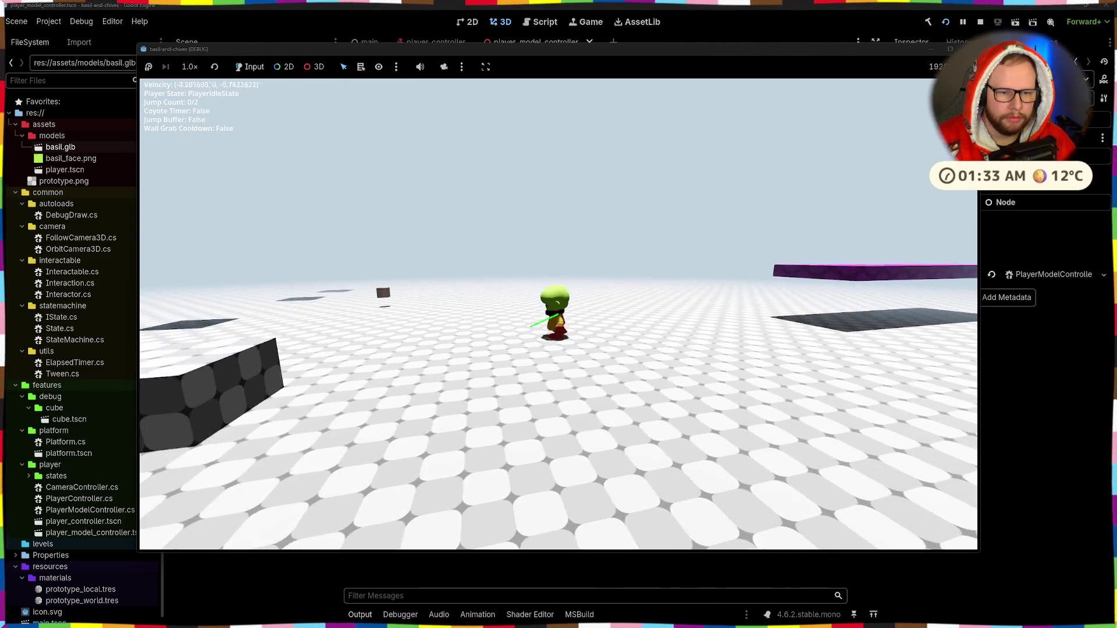
key(w)
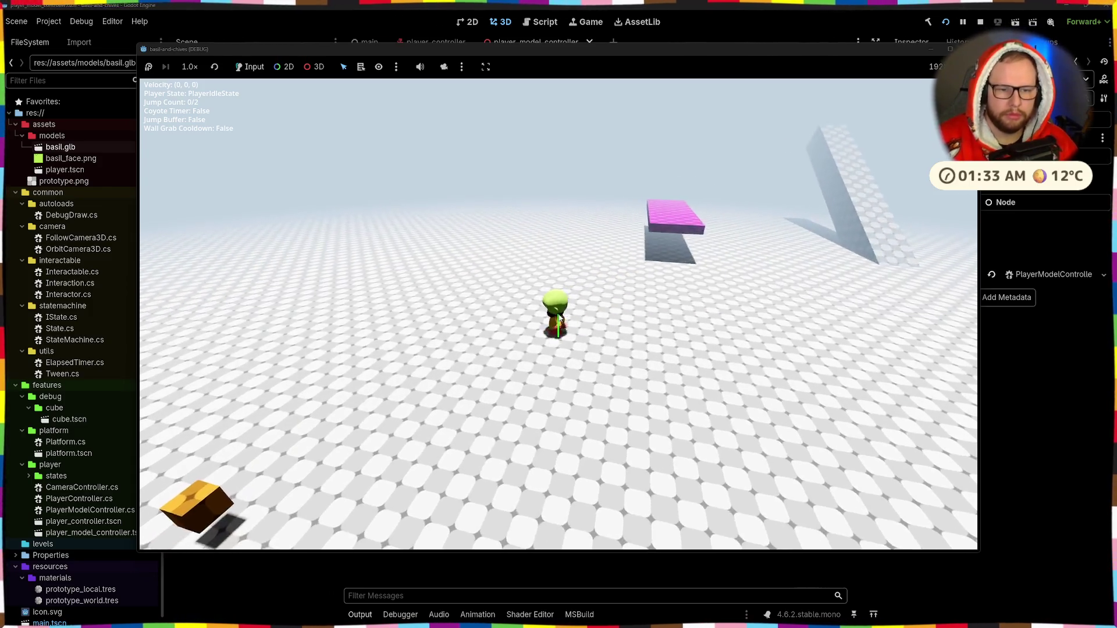
key(F8)
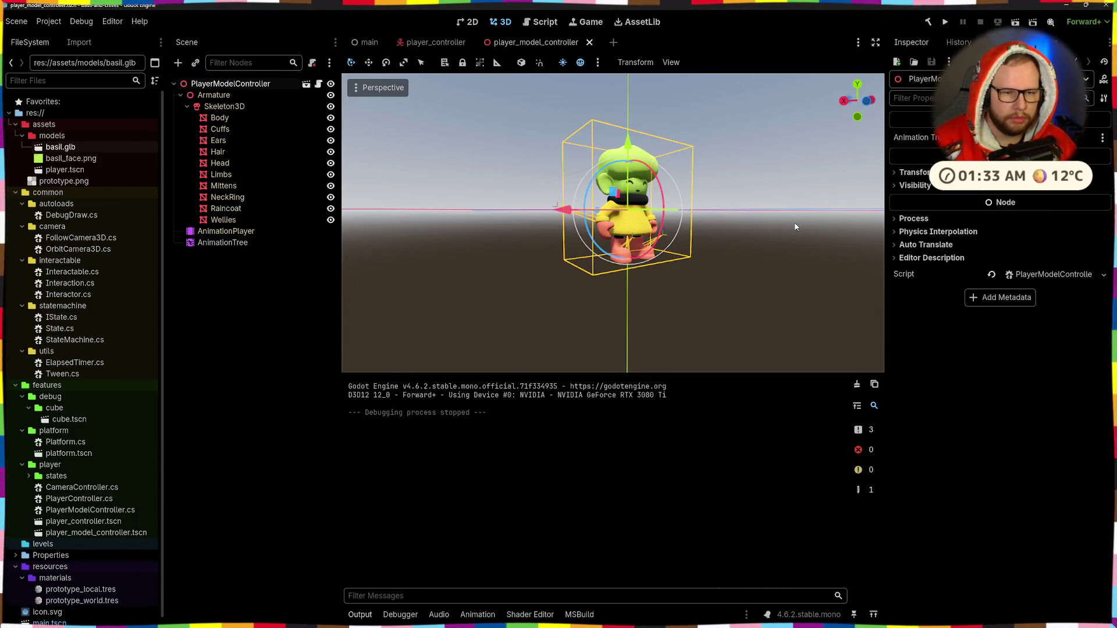
key(alt+Tab)
click(255, 36)
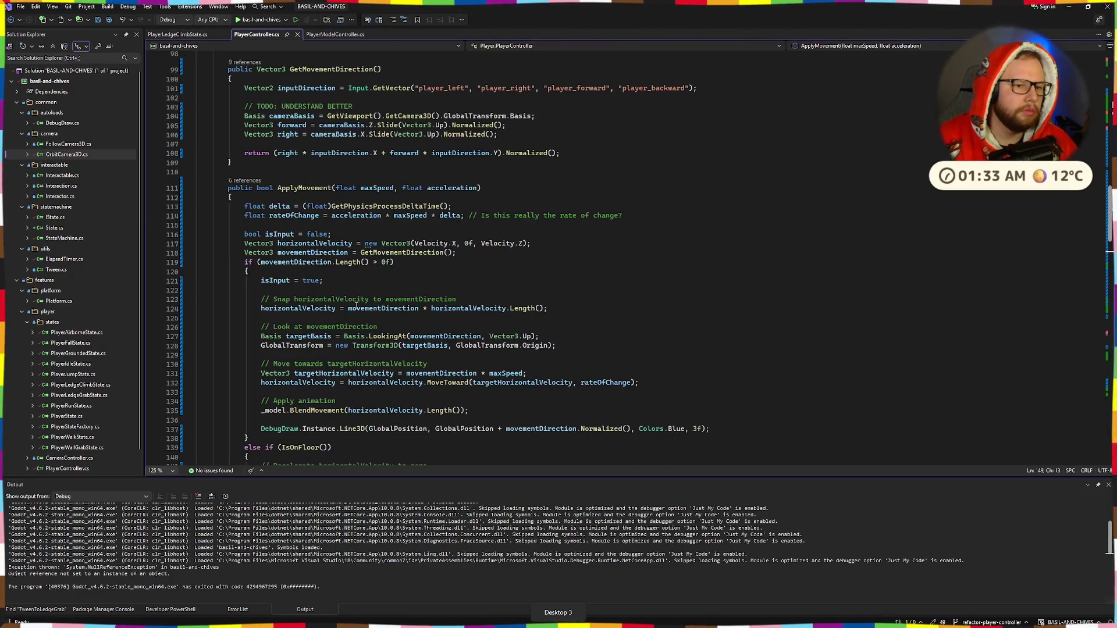
Browse ApplyMovement to find the Apply animation lines inside the input branch.
scroll(351, 268, down, 5)
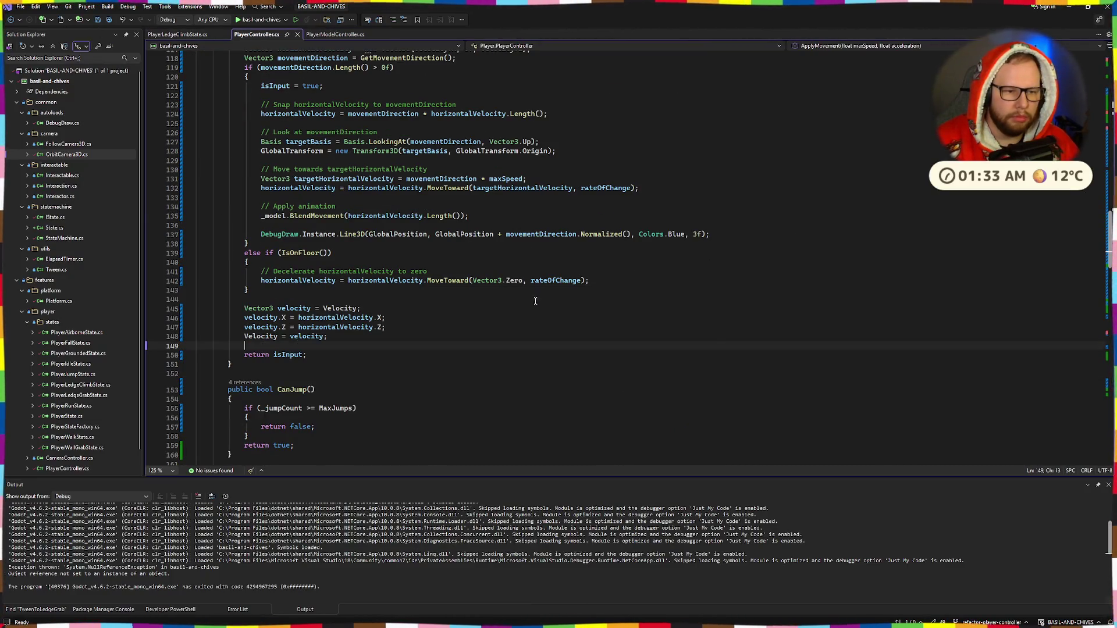
text(Green, 3f);)
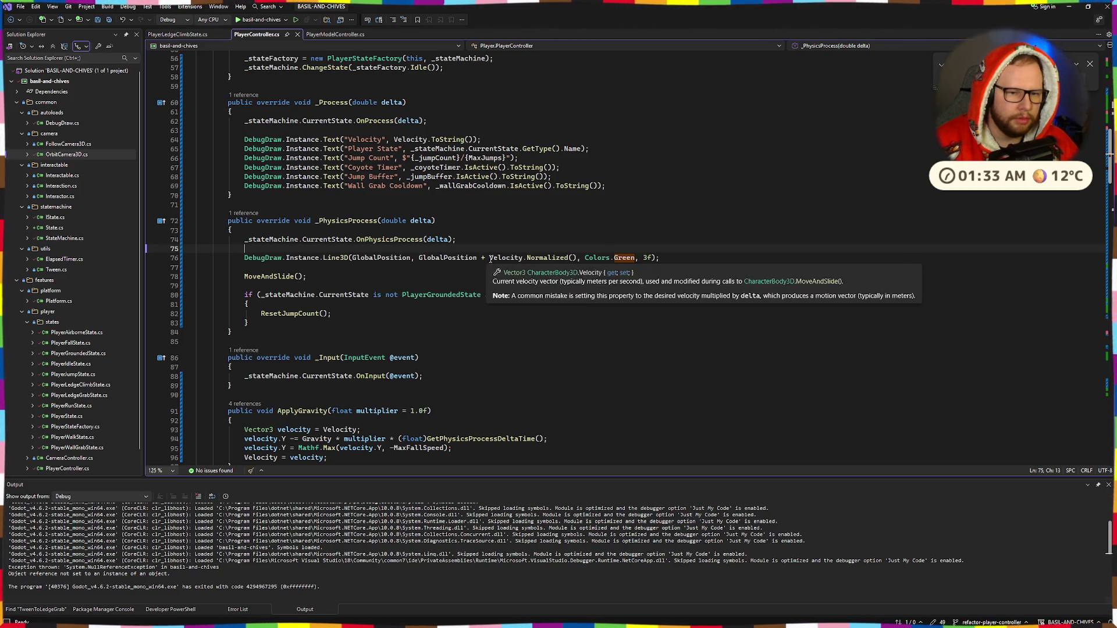
scroll(389, 357, up, 8)
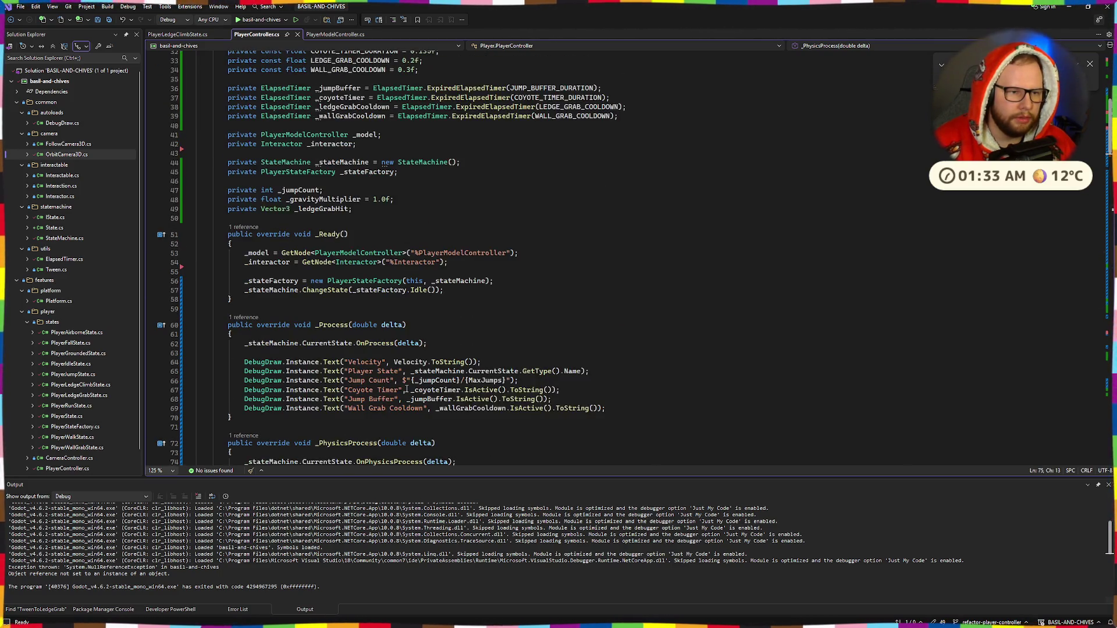
scroll(408, 391, down, 7)
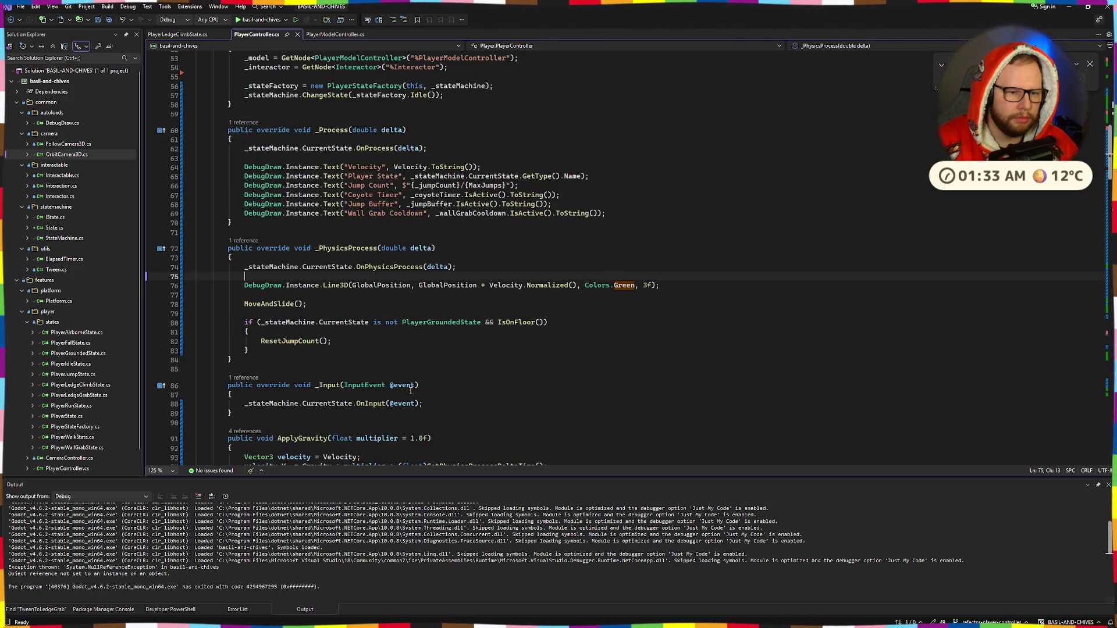
scroll(410, 391, down, 20)
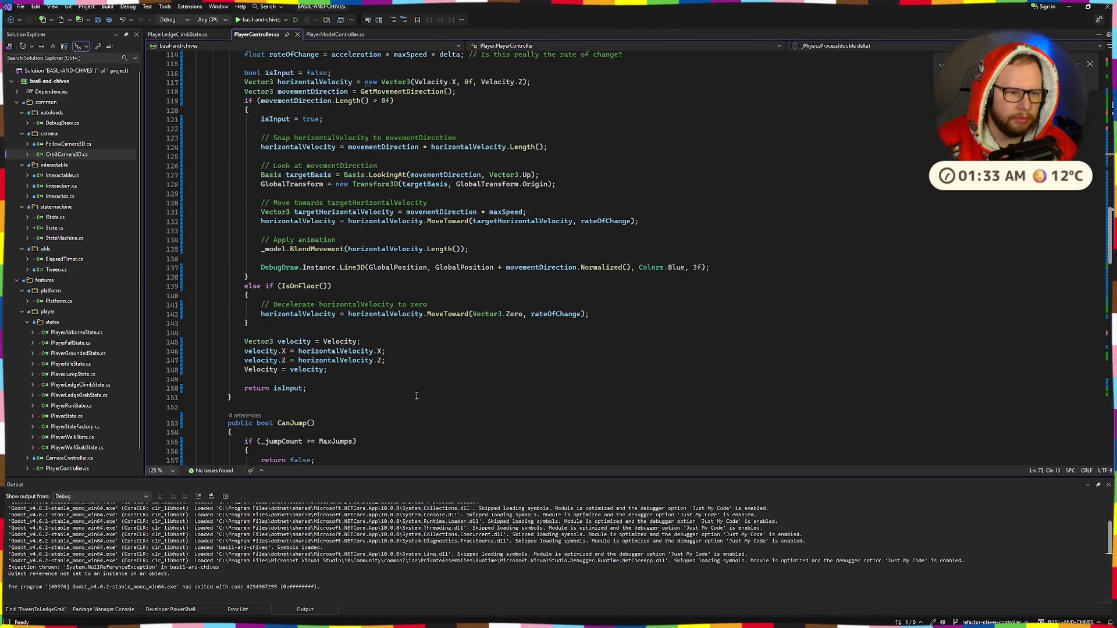
scroll(417, 396, up, 3)
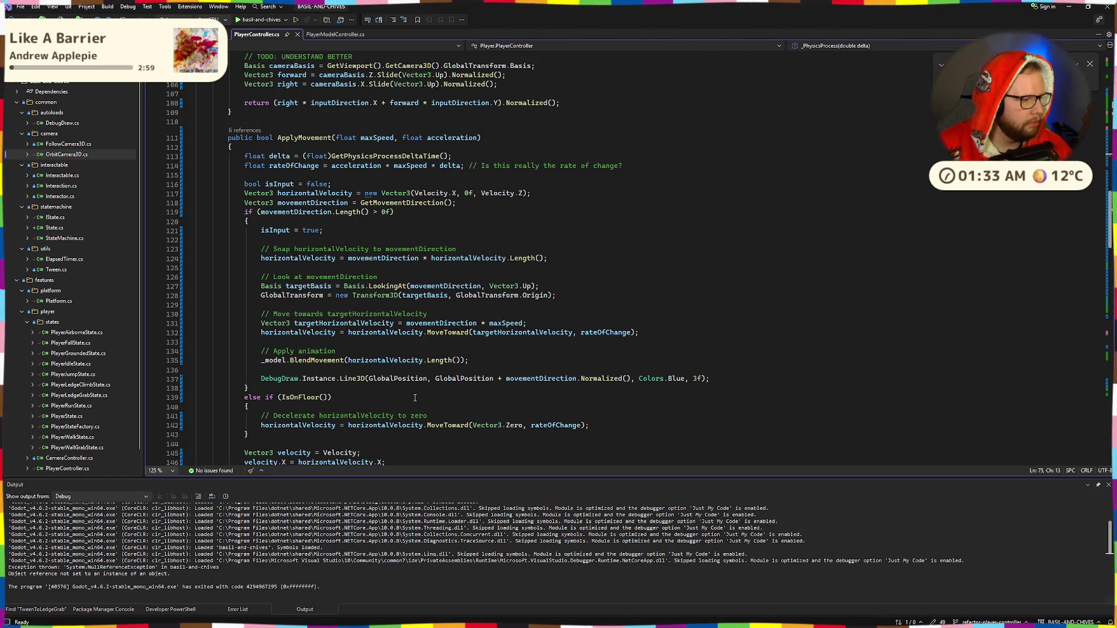
scroll(421, 334, down, 1)
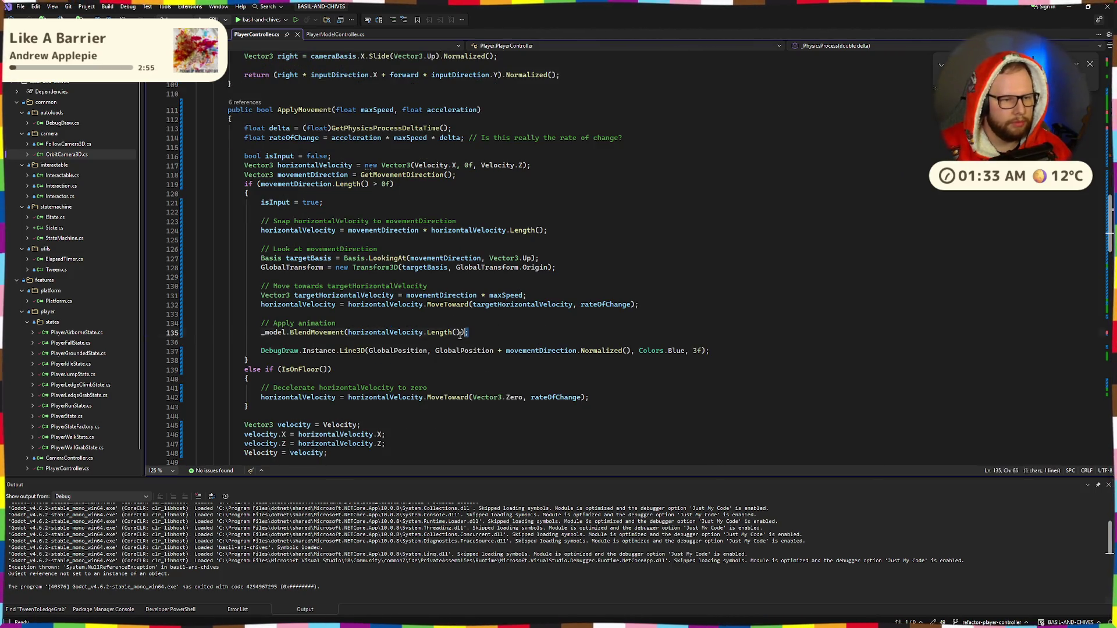
drag(460, 334, 189, 317)
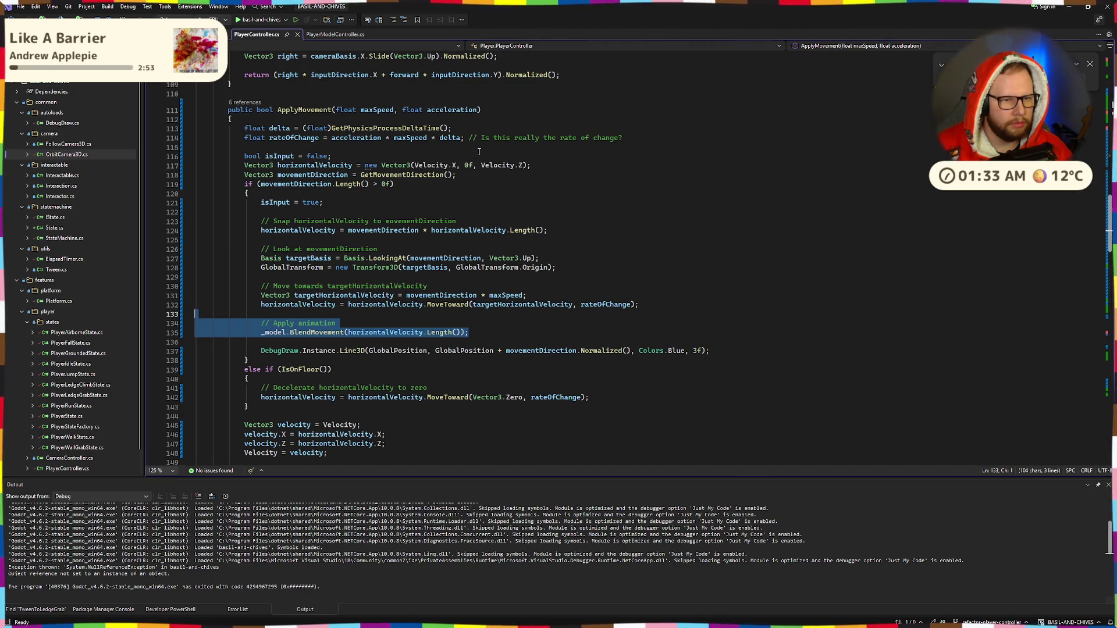
click(479, 128)
scroll(442, 233, up, 7)
scroll(288, 304, down, 7)
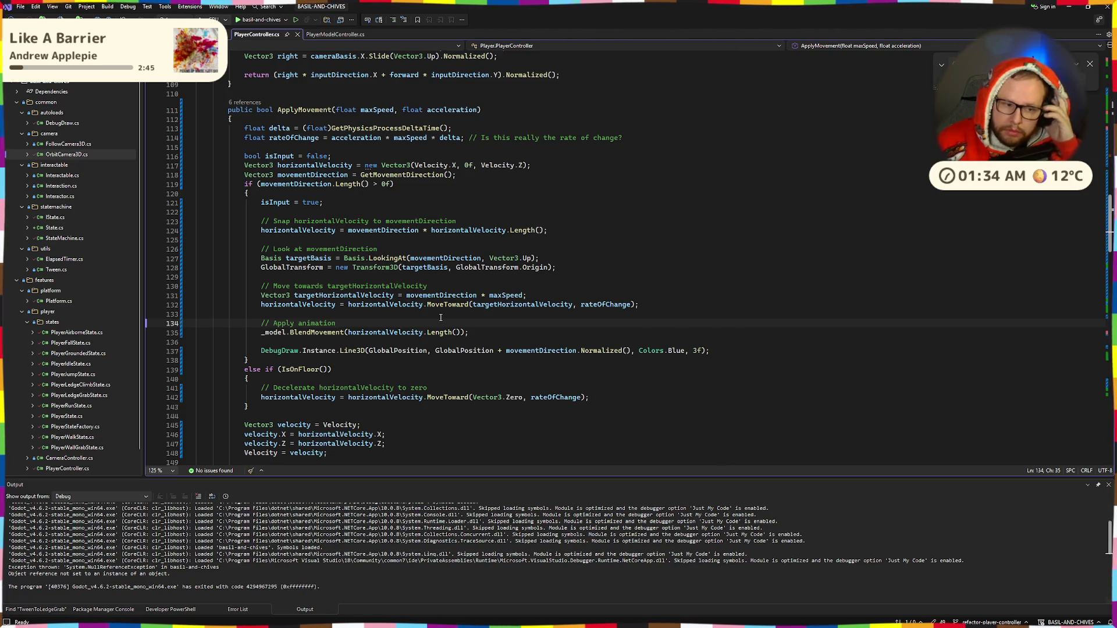
scroll(270, 335, down, 4)
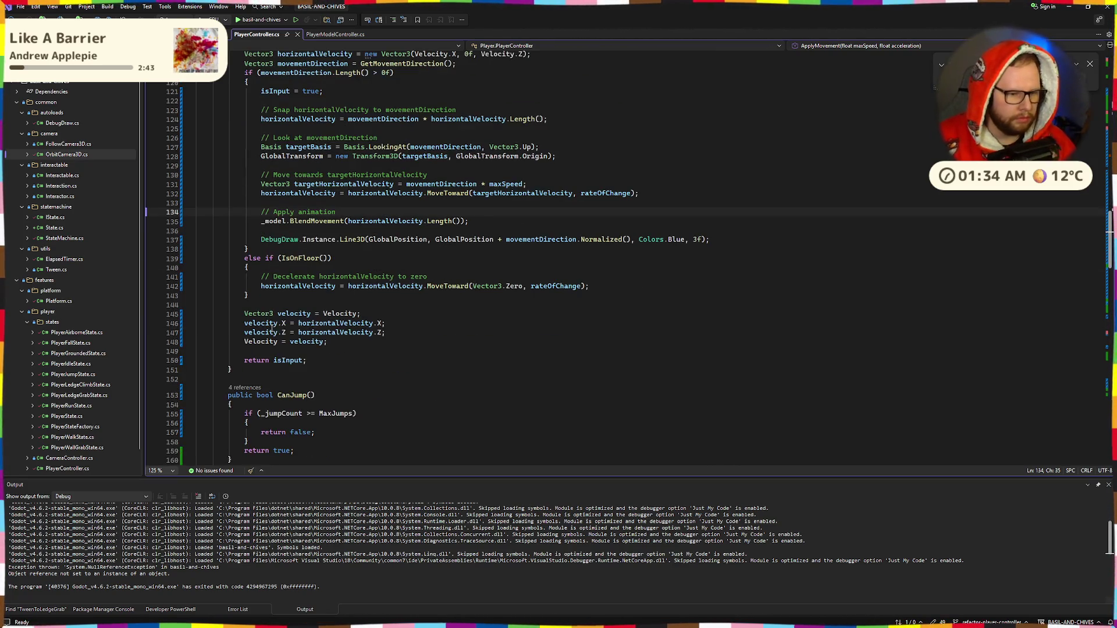
Cut the Apply animation lines, paste them after 'Velocity = velocity;', and launch the game.
drag(261, 211, 332, 221)
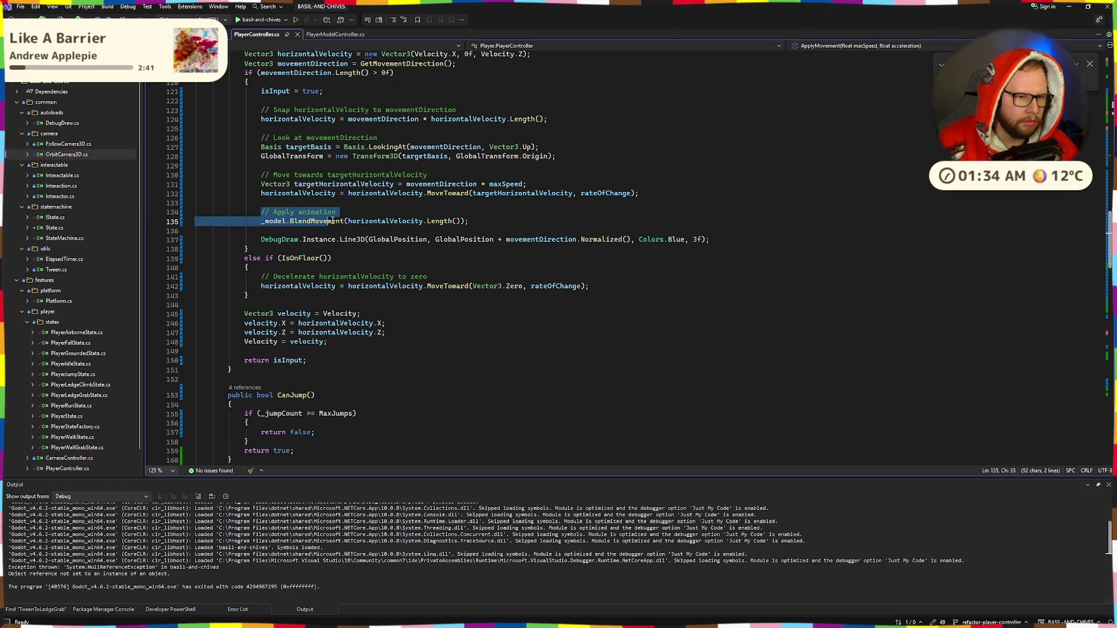
key(BackSpace)
key(BackSpace)
key(BackSpace)
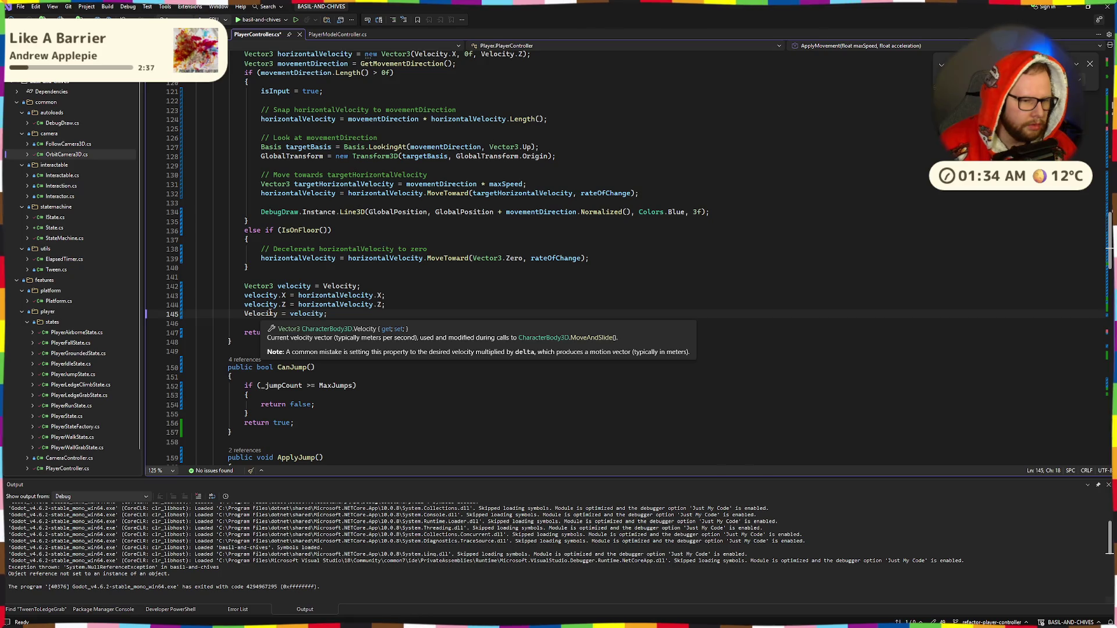
key(End)
key(Return)
key(Return)
text(// Apply animation _model.BlendMovement(horizontalVelocity.Length());)
click(363, 333)
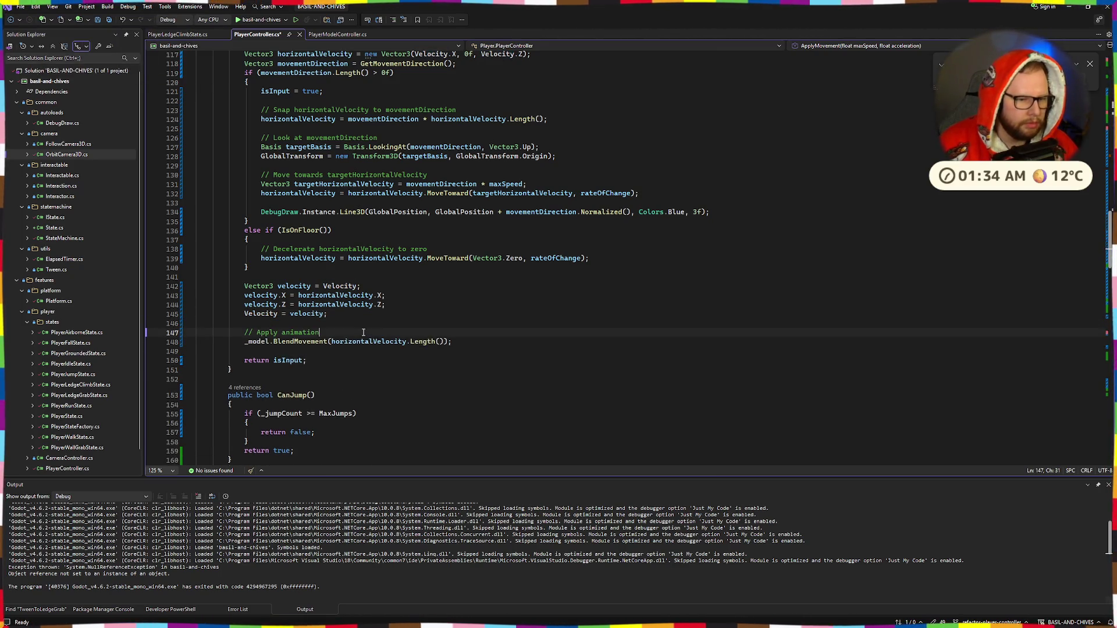
click(252, 19)
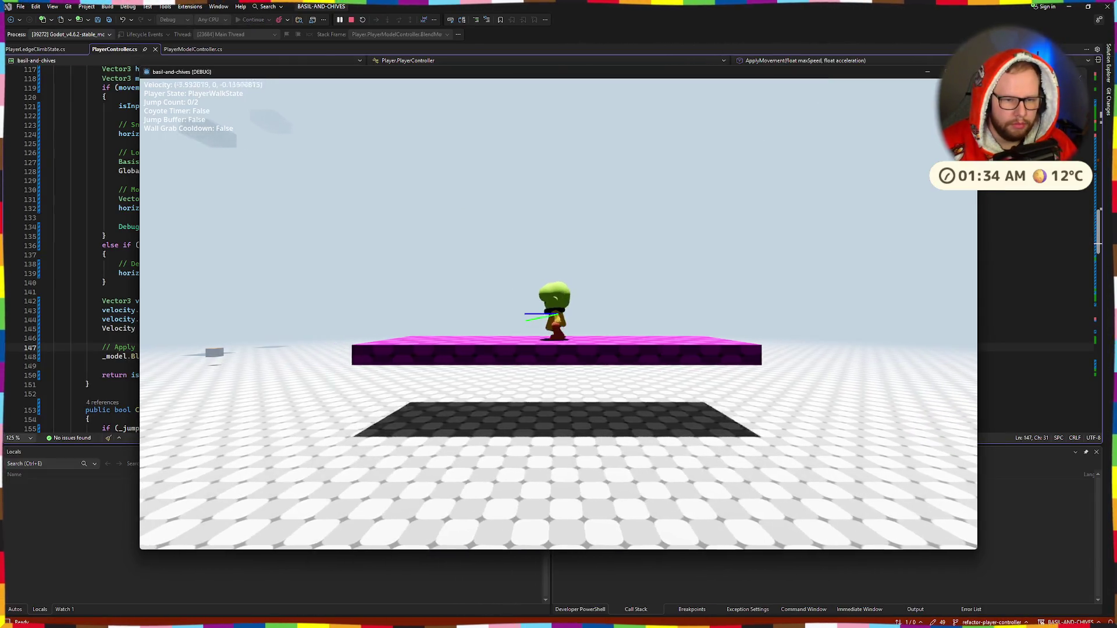
Walk the character left with A off the magenta platform and jump with Space.
key(a)
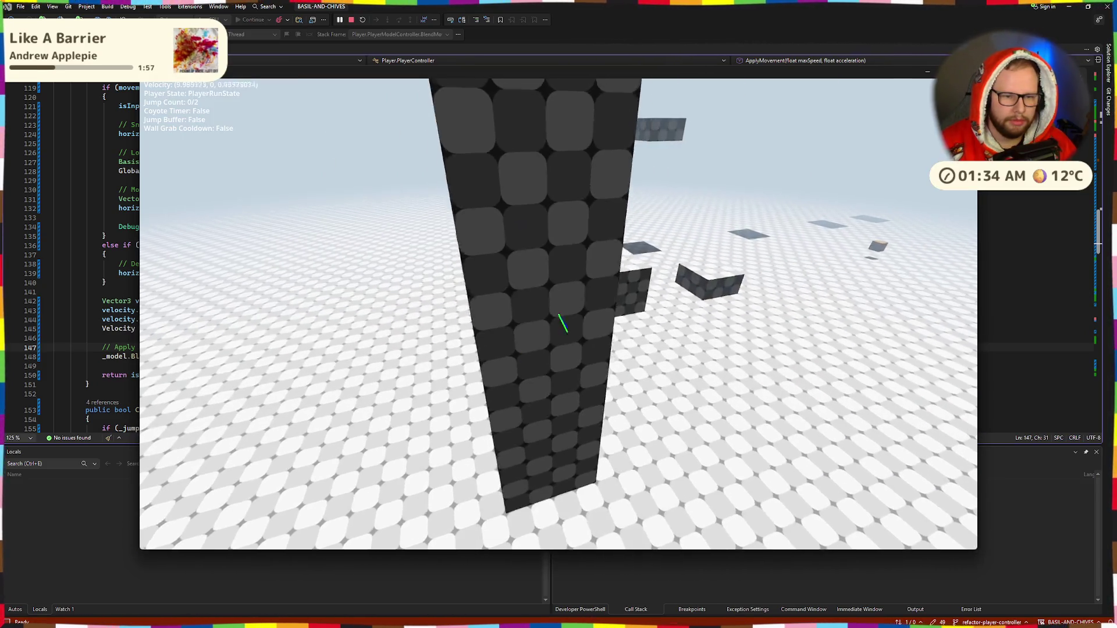
key(space)
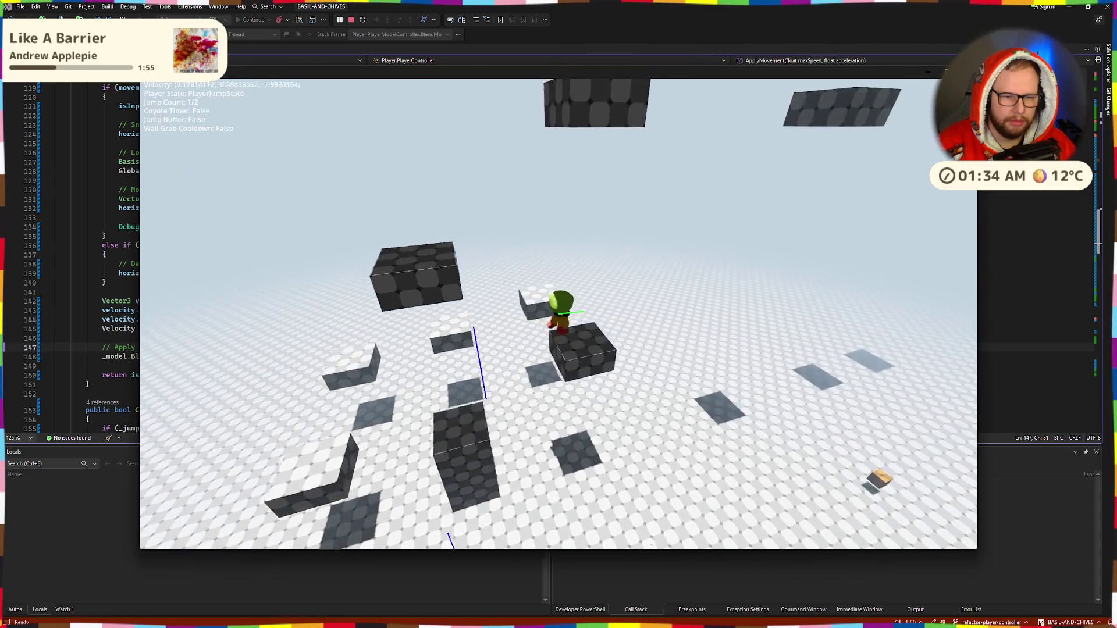